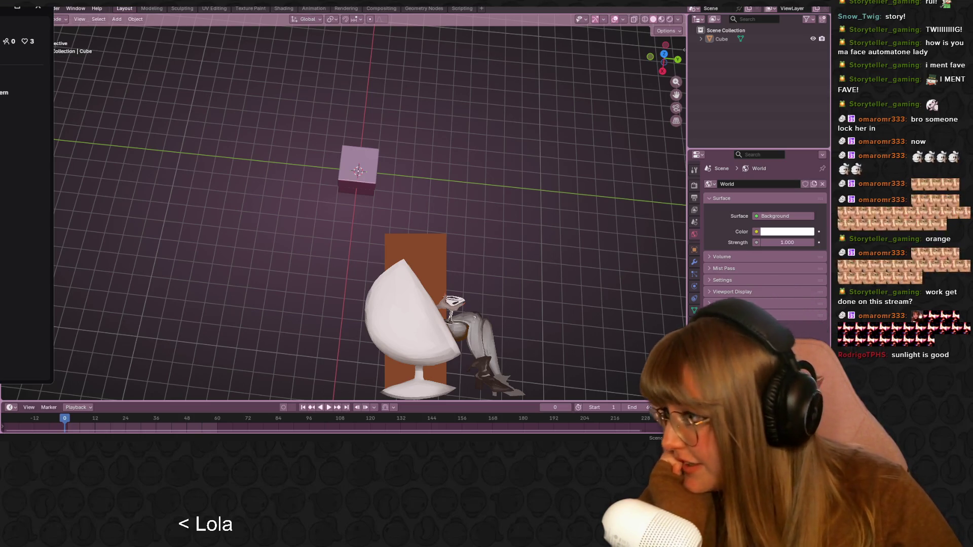
- Move the ball chair, seated figure and orange backdrop references up and to the right
key(ctrl+z)
drag(401, 314, 524, 203)
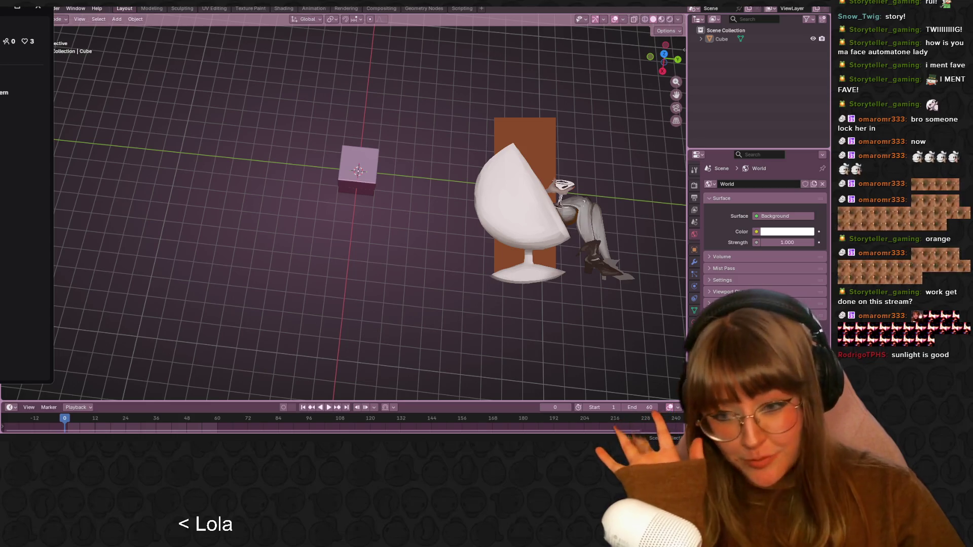
drag(525, 213, 572, 278)
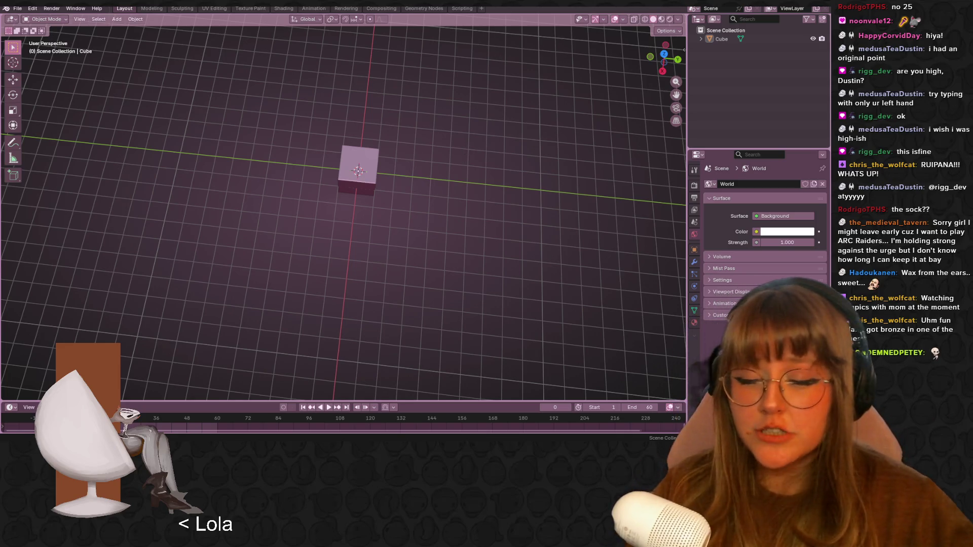
- Orbit the view around the default cube
middle_drag(439, 229, 502, 224)
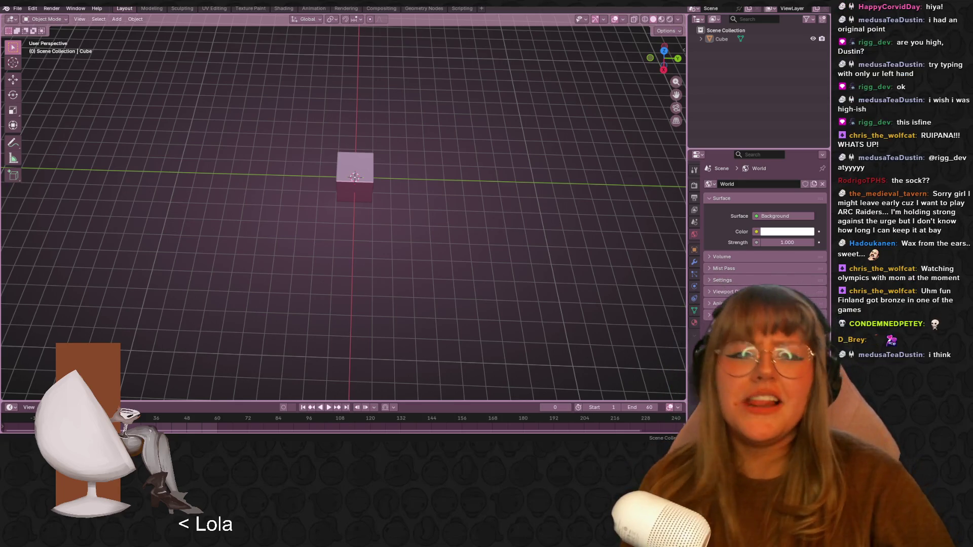
- Switch to Right Orthographic view, zoom in, and pan the cube up-left
click(664, 70)
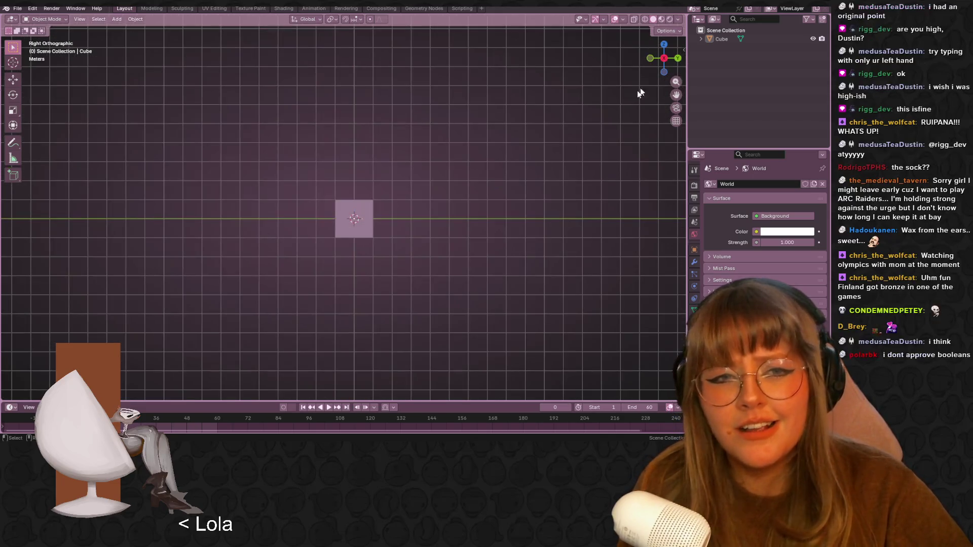
scroll(389, 308, up, 1)
shift+middle_drag(440, 269, 392, 173)
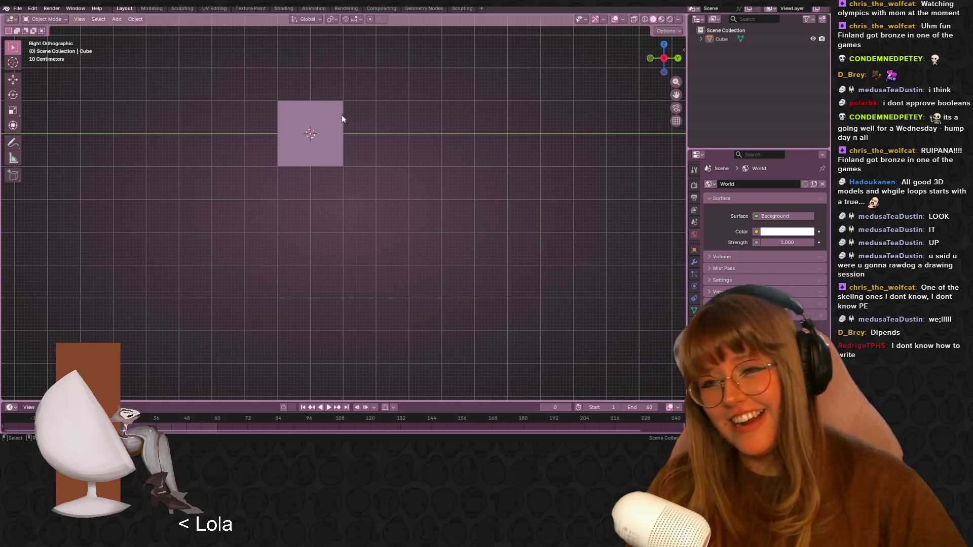
- Select the cube and zoom and pan to frame it in the viewport
click(295, 95)
scroll(295, 95, down, 2)
shift+middle_drag(305, 147, 453, 286)
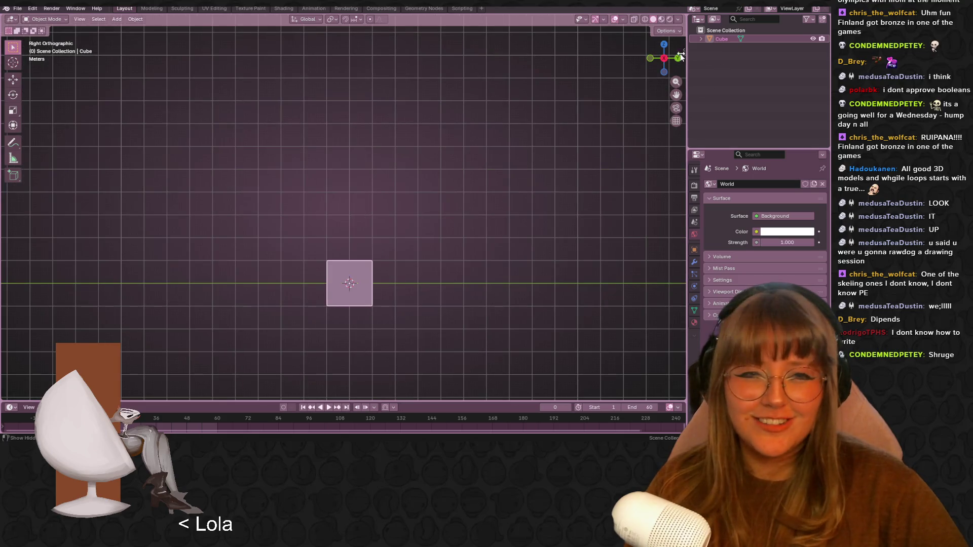
scroll(424, 332, up, 4)
shift+middle_drag(267, 359, 215, 244)
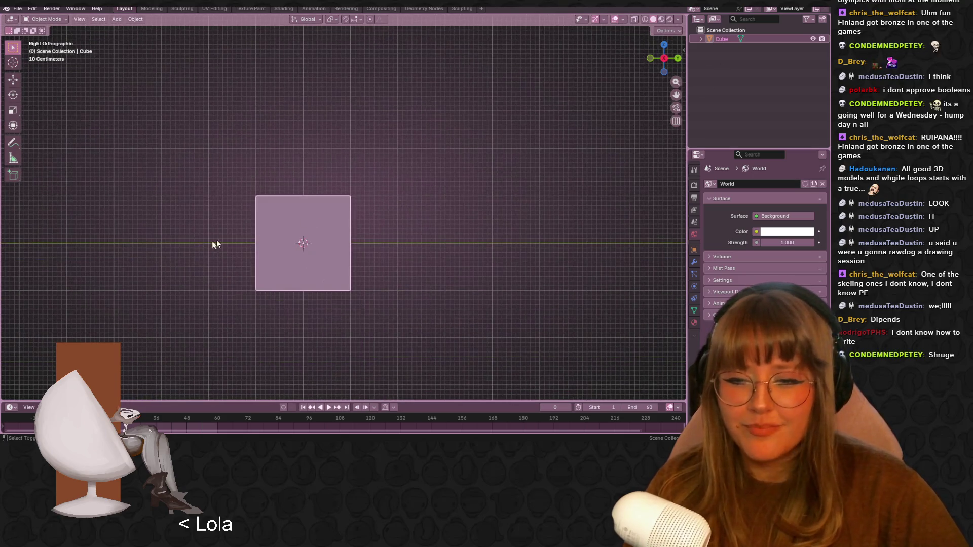
- Add a Subdivision Surface modifier to the cube, trying viewport level 3 before settling on 2
click(694, 259)
click(755, 185)
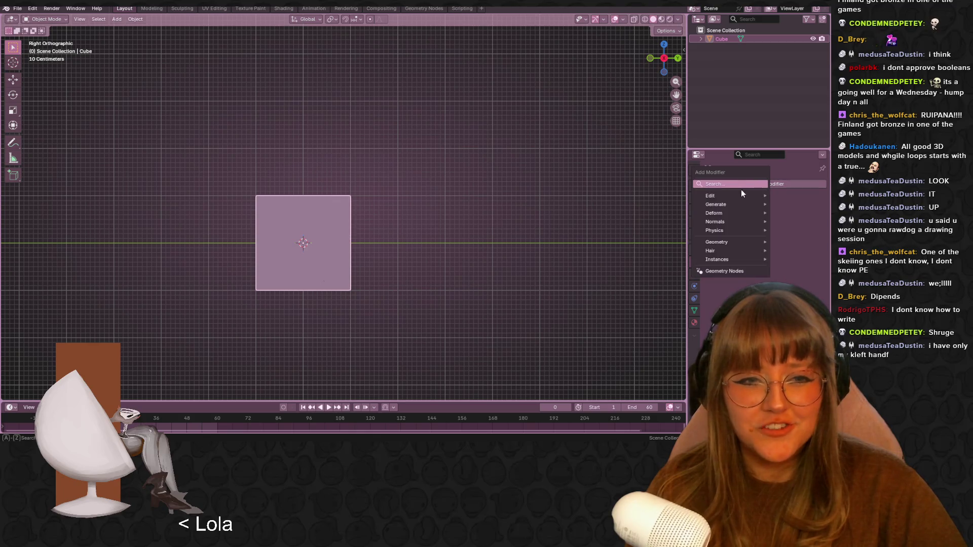
click(737, 185)
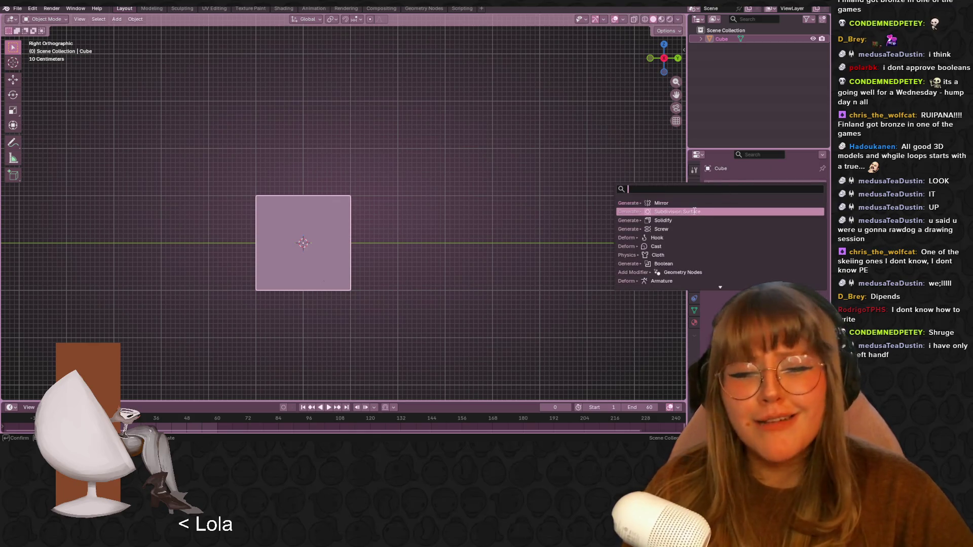
click(732, 212)
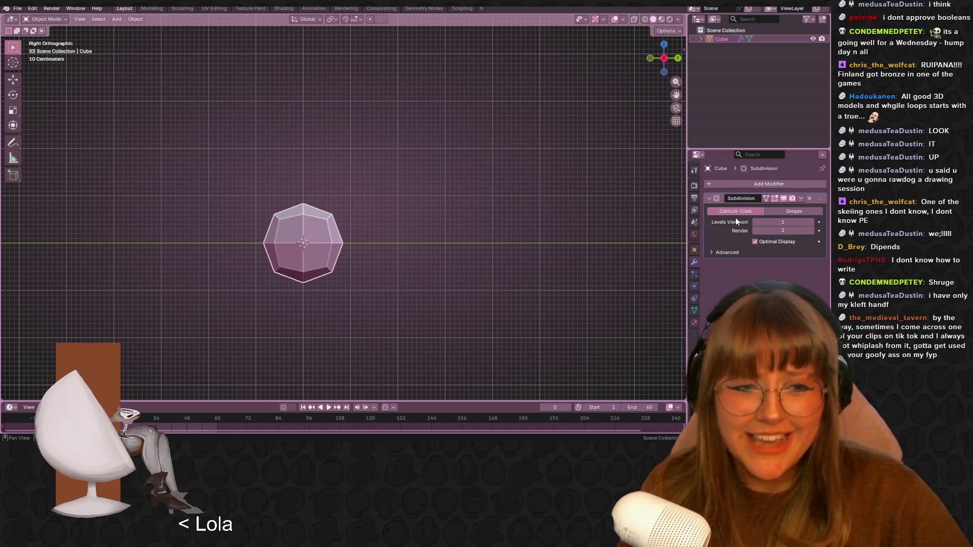
click(775, 224)
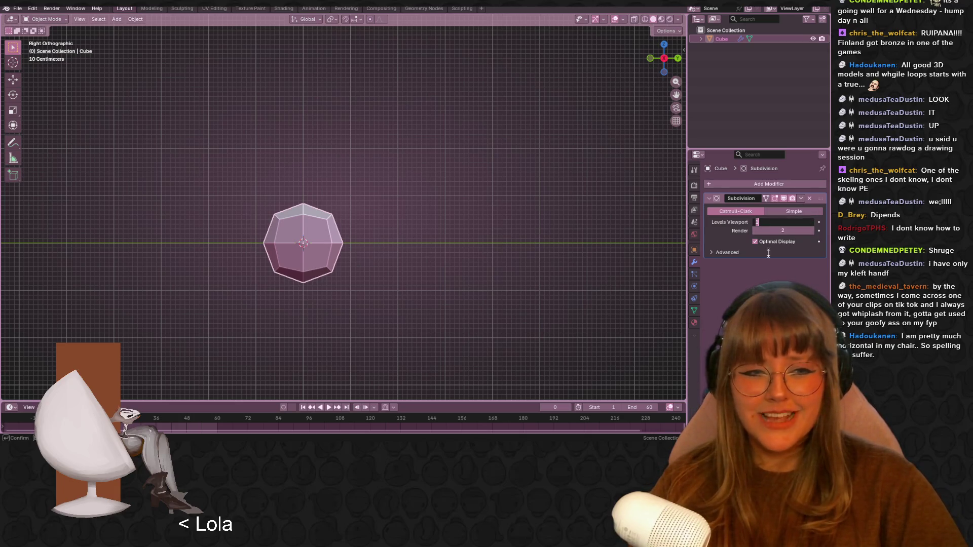
text(3)
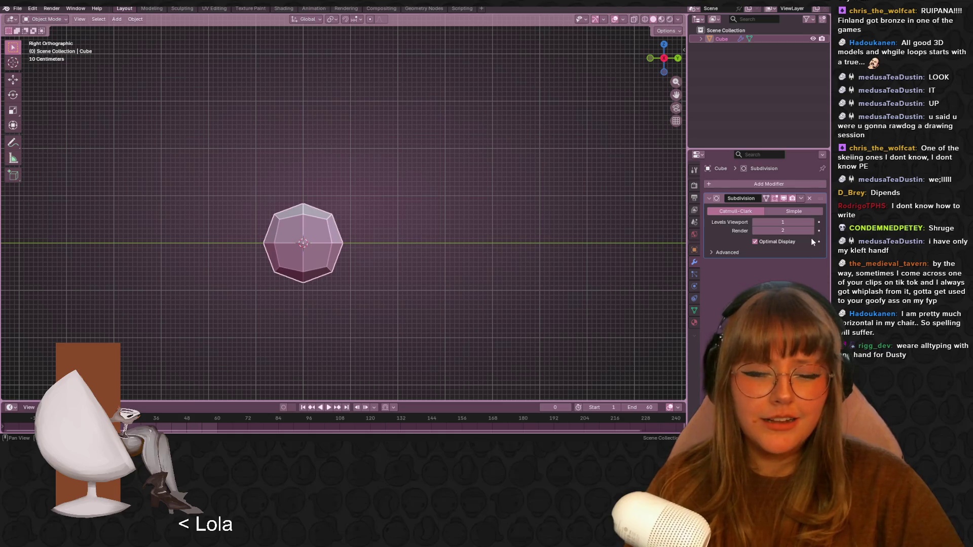
key(Return)
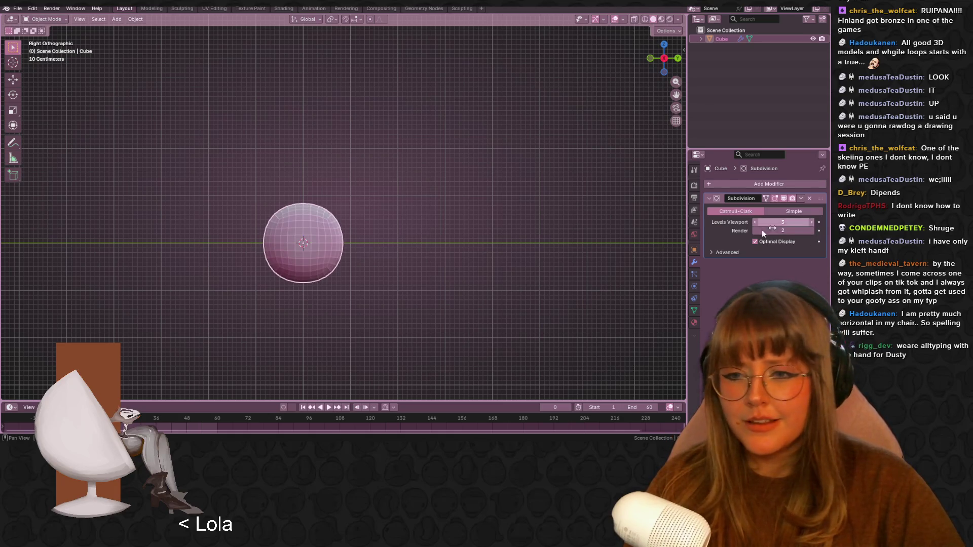
shift+middle_drag(470, 282, 491, 239)
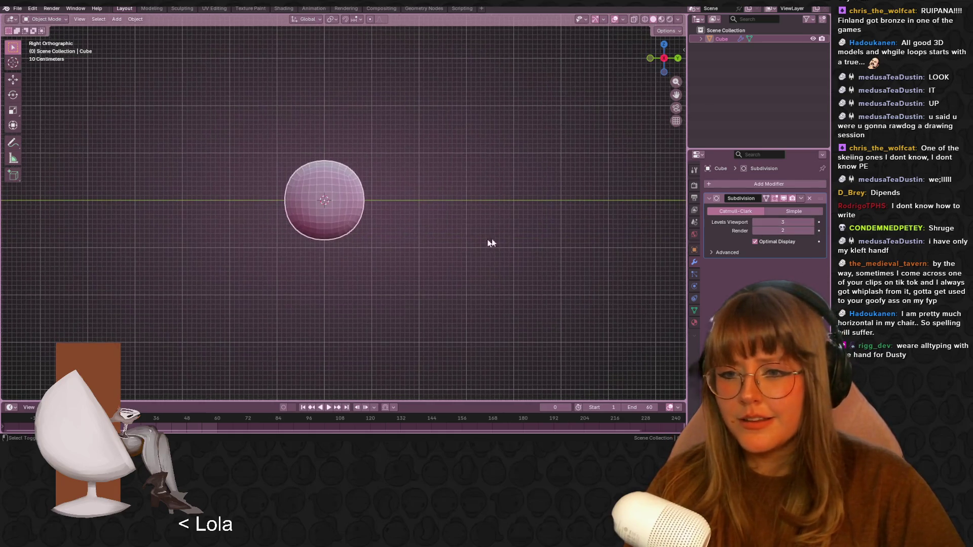
click(755, 222)
mouse_move(567, 229)
middle_down()
mouse_move(512, 227)
mouse_move(447, 289)
mouse_move(376, 227)
mouse_move(220, 254)
mouse_move(35, 219)
mouse_move(31, 198)
mouse_move(364, 232)
mouse_move(451, 206)
middle_up()
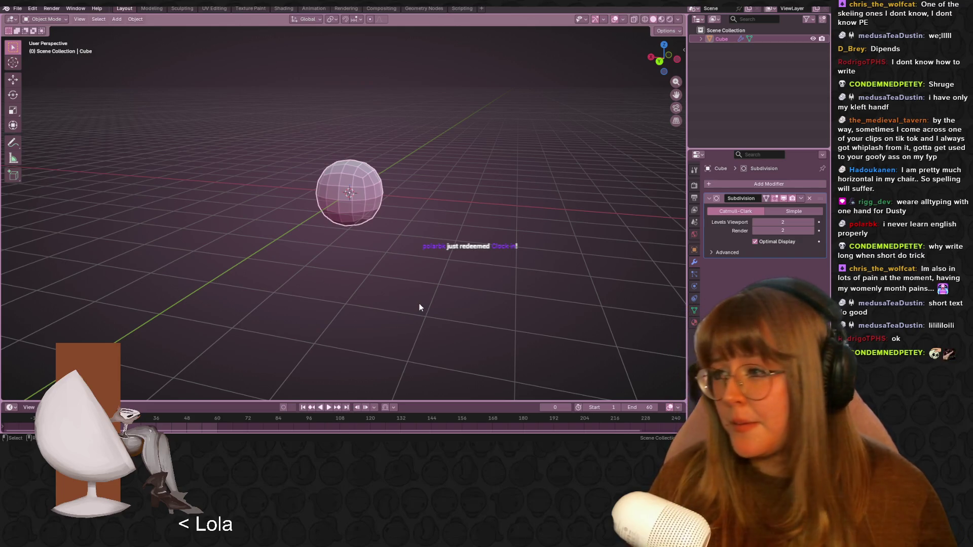
- Orbit the view to look down on the rounded sphere
mouse_move(522, 105)
middle_down()
mouse_move(474, 156)
mouse_move(334, 174)
mouse_move(340, 159)
mouse_move(479, 203)
mouse_move(426, 143)
mouse_move(212, 365)
mouse_move(111, 132)
mouse_move(108, 167)
mouse_move(545, 375)
mouse_move(397, 214)
mouse_move(260, 199)
mouse_move(305, 233)
middle_up()
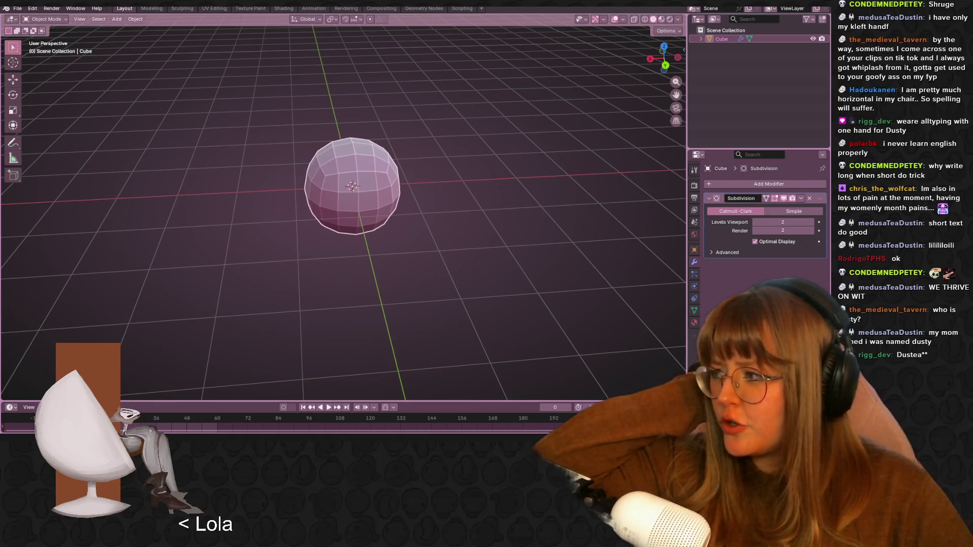
key(XF86AudioPlay)
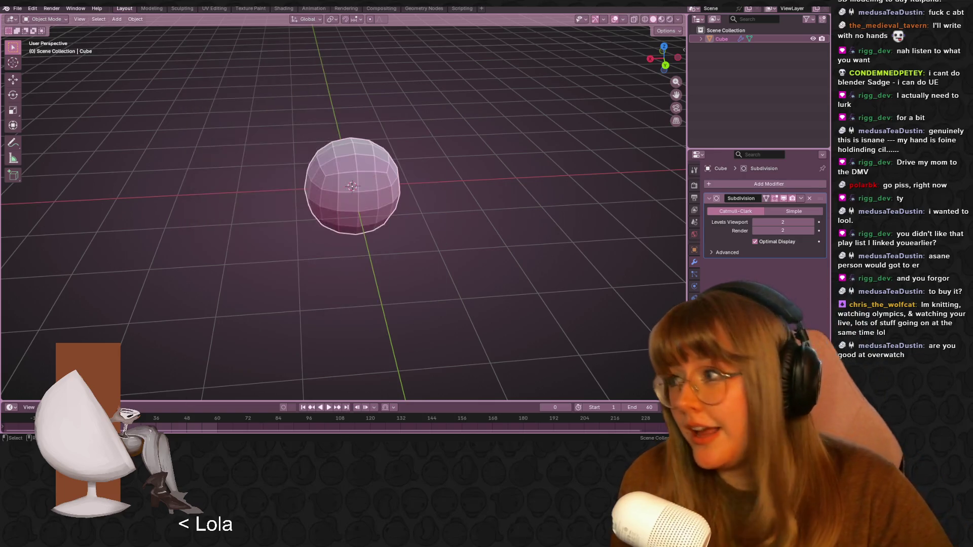
- Orbit around the sphere from a low angle up to a higher, tilted view
mouse_move(601, 193)
middle_down()
mouse_move(512, 198)
mouse_move(510, 248)
mouse_move(444, 201)
middle_up()
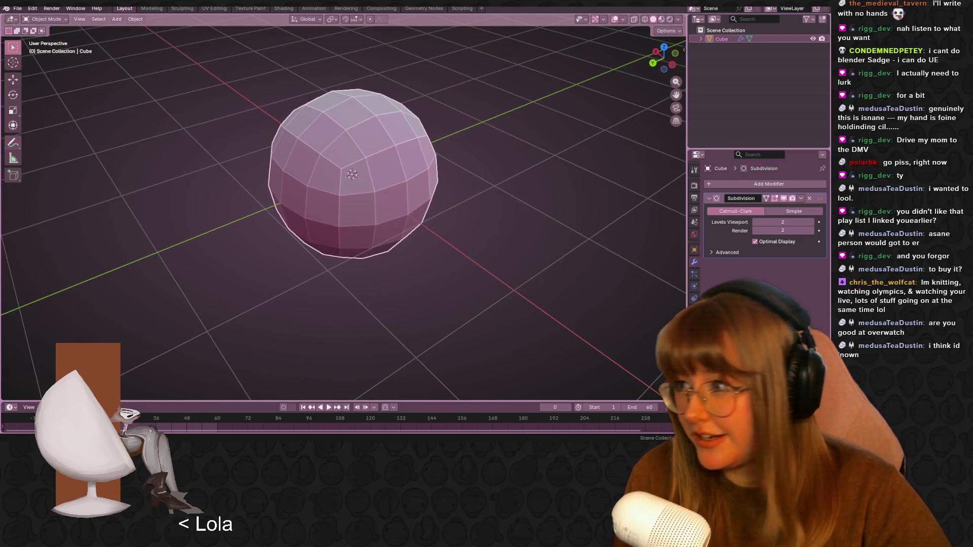
middle_drag(575, 246, 511, 152)
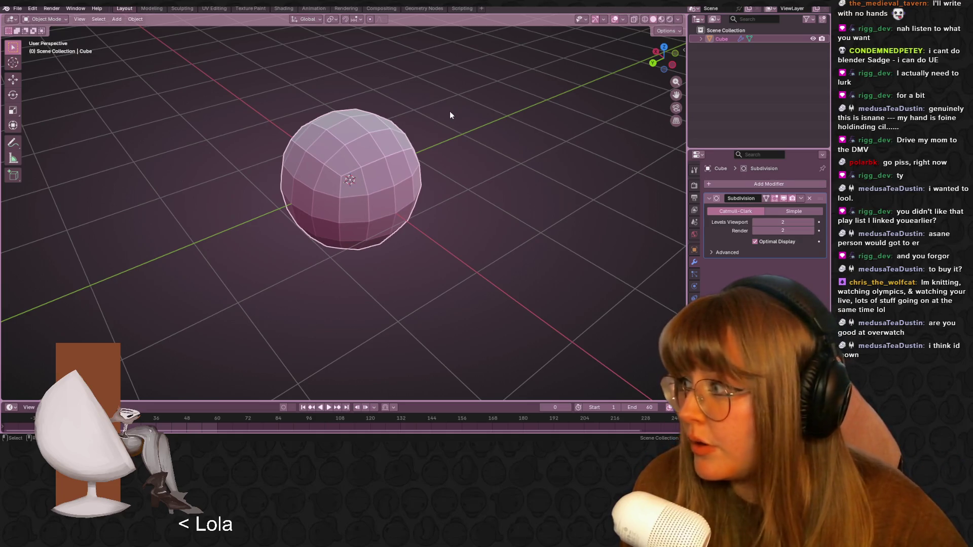
mouse_move(467, 218)
middle_down()
mouse_move(479, 151)
mouse_move(403, 160)
mouse_move(480, 199)
mouse_move(404, 163)
mouse_move(436, 146)
middle_up()
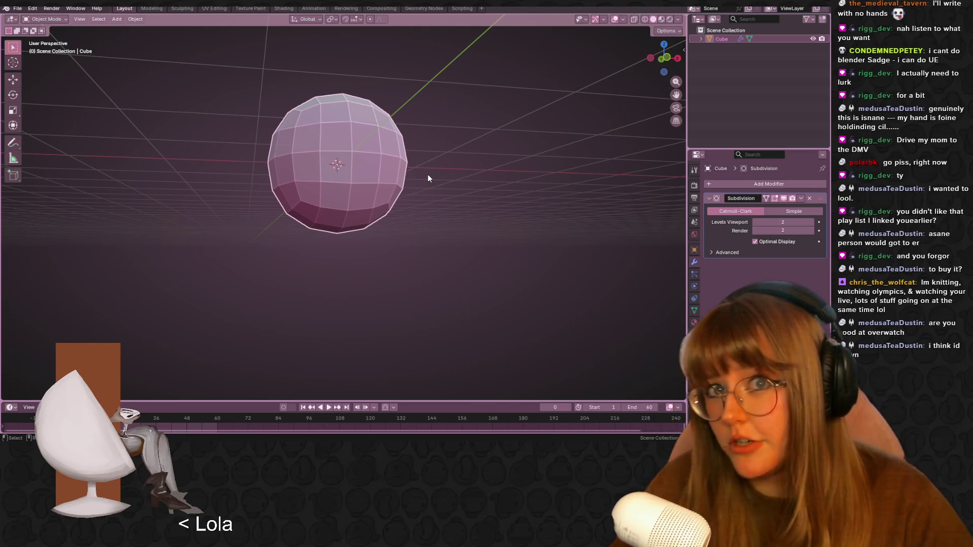
mouse_move(434, 169)
middle_down()
mouse_move(431, 210)
mouse_move(341, 224)
mouse_move(409, 163)
mouse_move(464, 200)
mouse_move(317, 252)
mouse_move(351, 238)
mouse_move(421, 242)
mouse_move(471, 191)
mouse_move(380, 162)
mouse_move(267, 191)
mouse_move(423, 132)
mouse_move(400, 142)
middle_up()
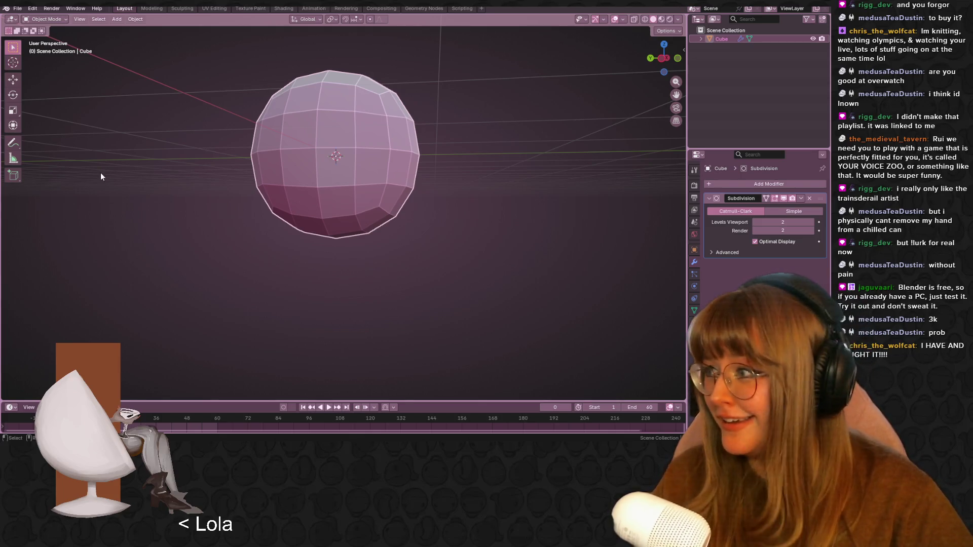
mouse_move(348, 166)
middle_down()
mouse_move(370, 228)
mouse_move(376, 303)
mouse_move(248, 200)
mouse_move(368, 133)
mouse_move(400, 247)
mouse_move(251, 212)
mouse_move(312, 166)
mouse_move(328, 266)
mouse_move(248, 231)
mouse_move(370, 168)
mouse_move(446, 105)
middle_up()
right_click(355, 144)
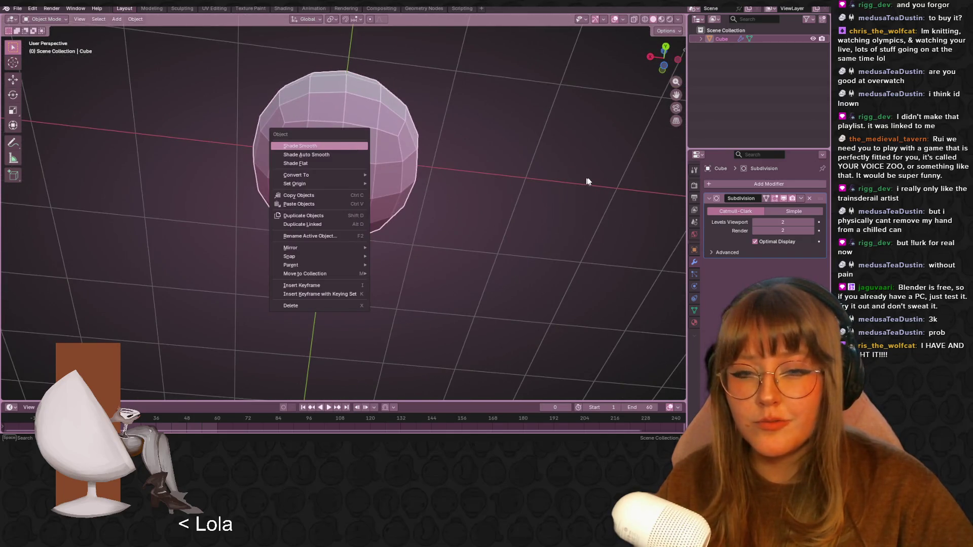
middle_drag(555, 153, 456, 238)
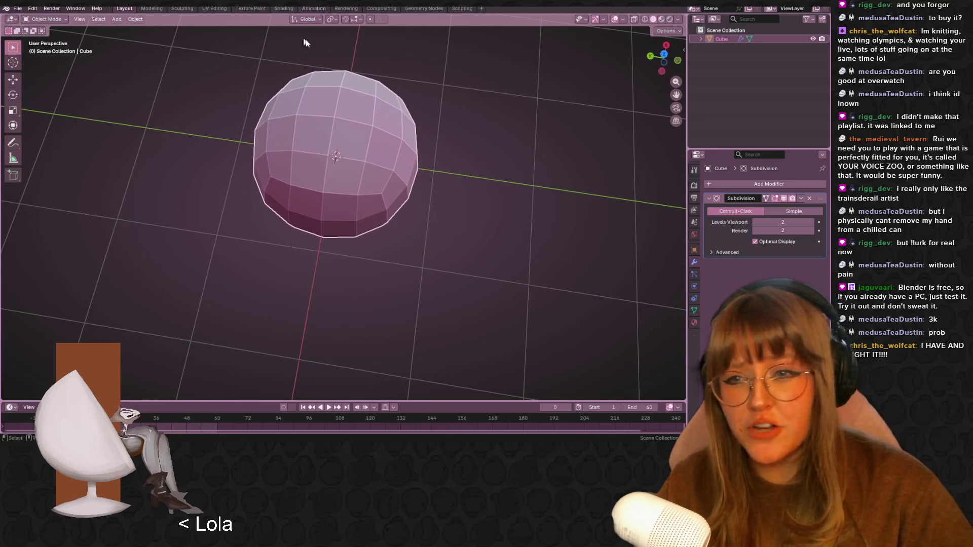
key(Tab)
mouse_move(324, 167)
middle_down()
mouse_move(437, 256)
mouse_move(492, 234)
mouse_move(615, 282)
mouse_move(557, 203)
middle_up()
key(ctrl+r)
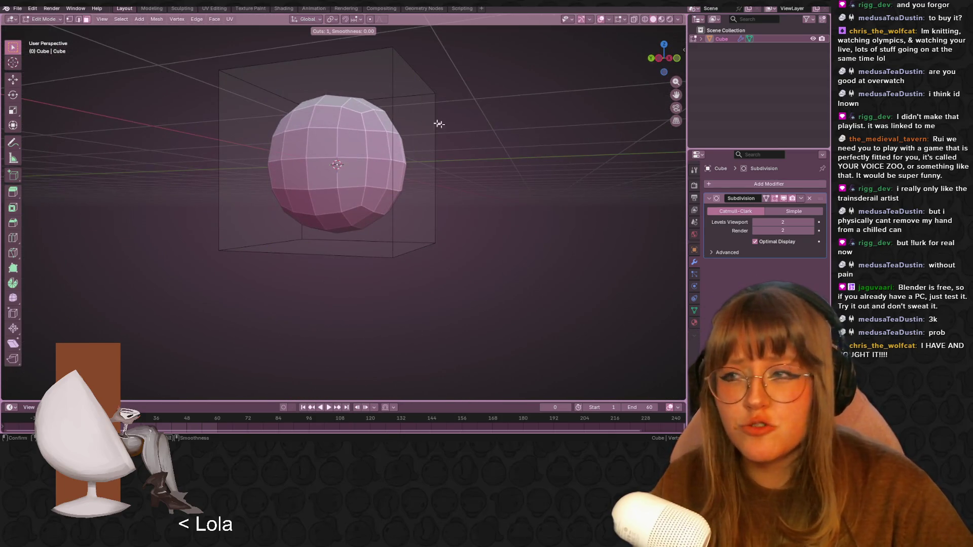
click(388, 101)
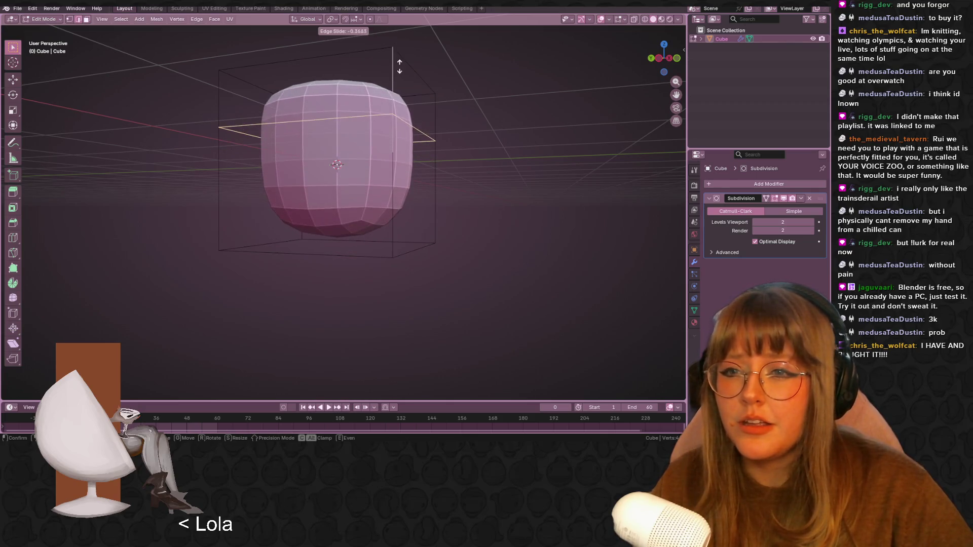
click(409, 102)
key(ctrl+z)
mouse_move(625, 133)
middle_down()
mouse_move(600, 289)
mouse_move(531, 87)
mouse_move(560, 213)
mouse_move(213, 74)
mouse_move(261, 85)
mouse_move(304, 182)
middle_up()
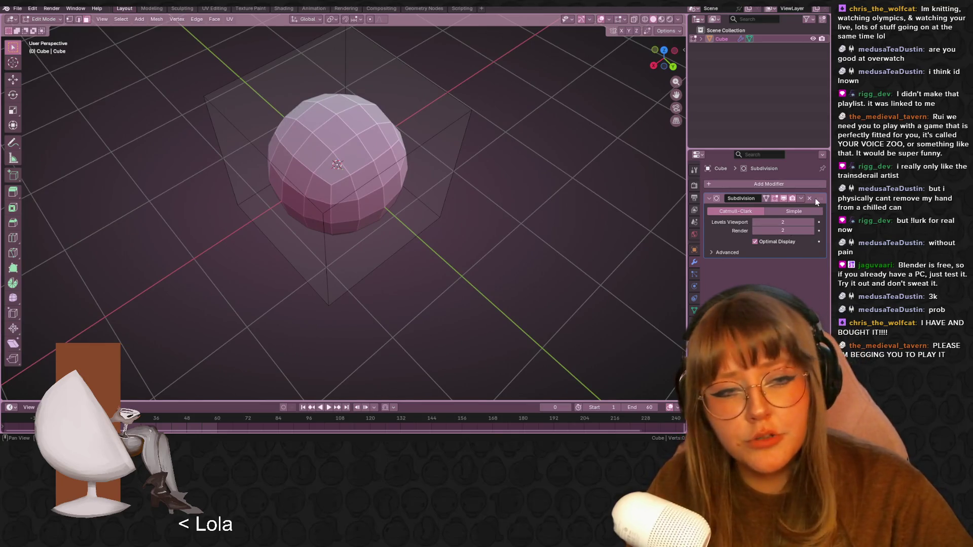
click(801, 198)
middle_drag(532, 202, 463, 206)
key(Tab)
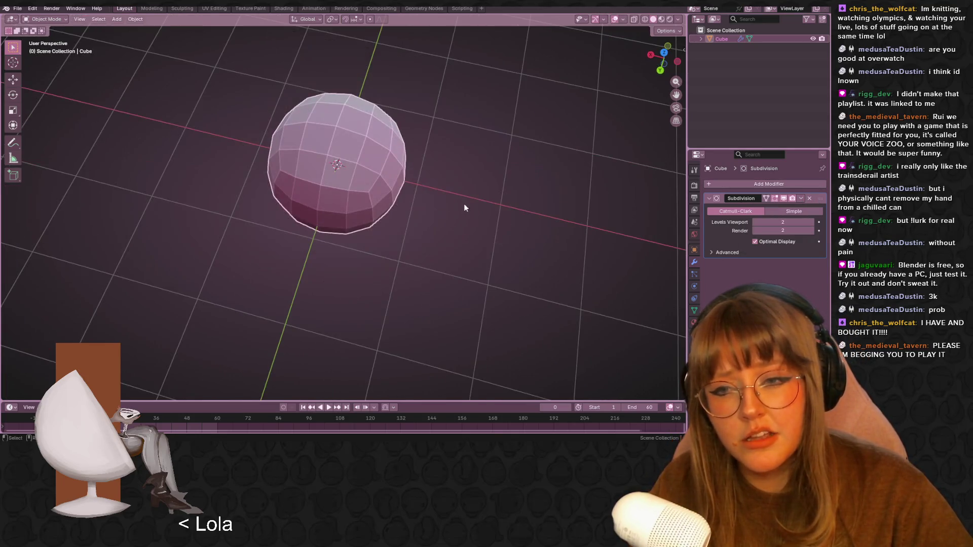
- Apply the Subdivision modifier permanently and switch to top view
click(800, 199)
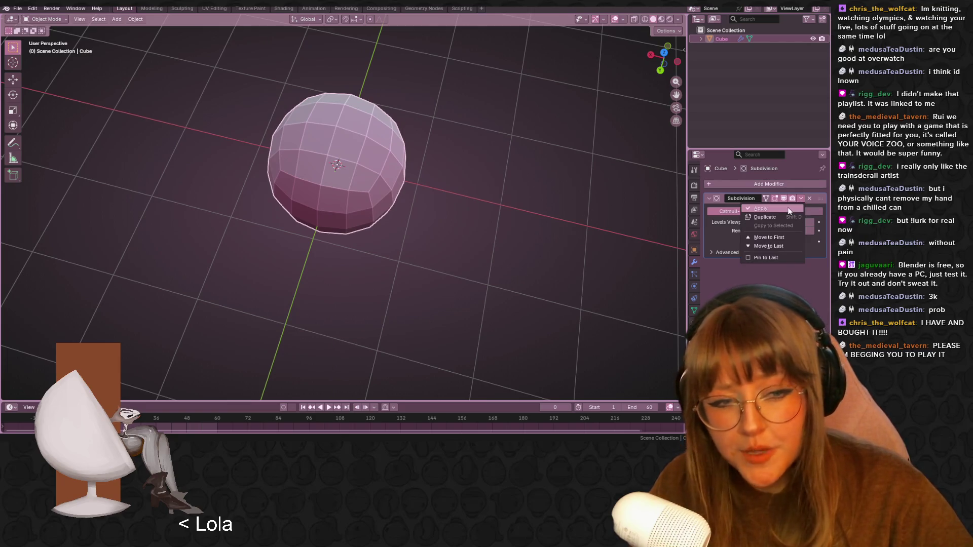
click(760, 209)
click(664, 53)
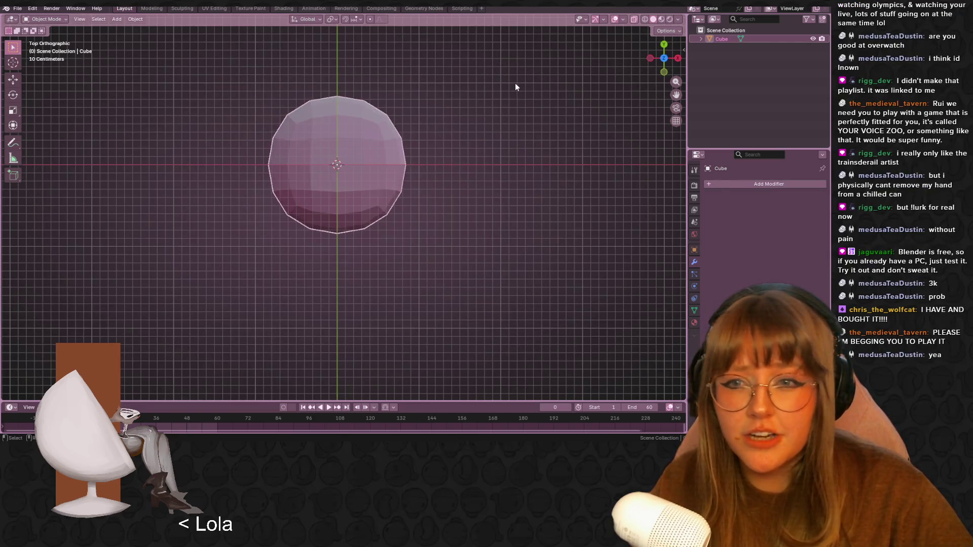
scroll(502, 96, down, 3)
- In Edit Mode, box-select the sphere's right half and delete its faces
key(Tab)
scroll(430, 53, up, 3)
drag(347, 64, 551, 377)
mouse_move(337, 76)
mouse_down()
mouse_move(404, 274)
mouse_move(509, 347)
mouse_up()
key(x)
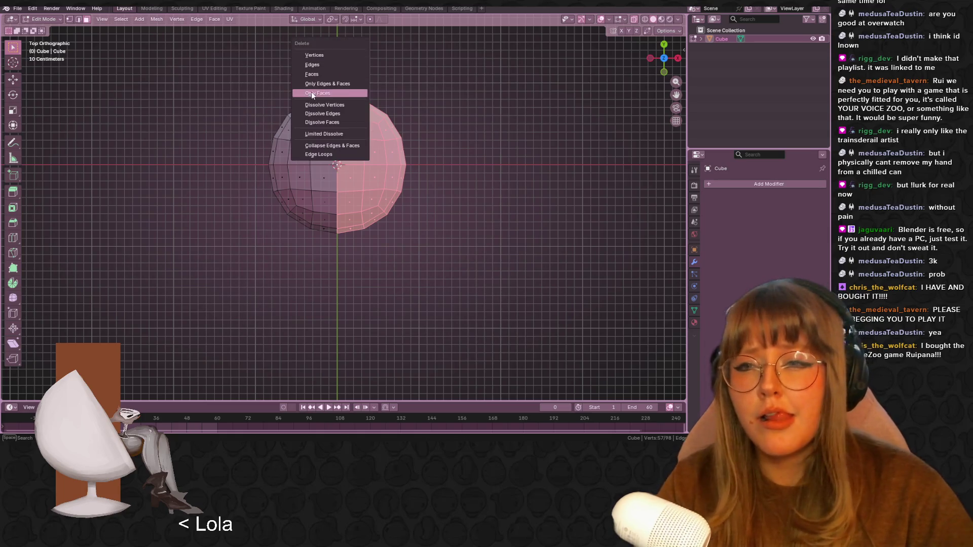
click(312, 74)
mouse_move(312, 74)
middle_down()
mouse_move(517, 185)
mouse_move(351, 89)
middle_up()
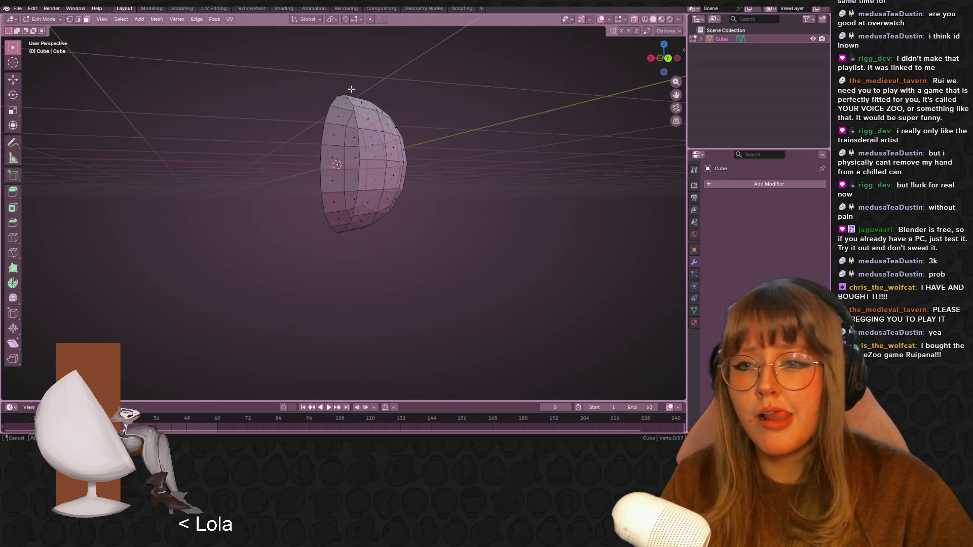
- Add a Mirror modifier so the half-sphere shows as a full sphere again
click(741, 184)
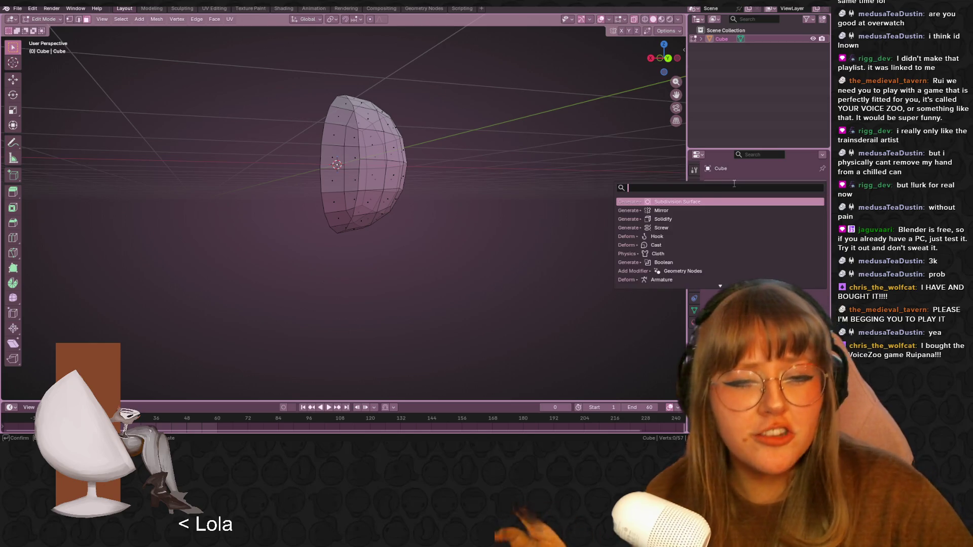
mouse_move(702, 204)
click(780, 273)
middle_drag(501, 150, 471, 180)
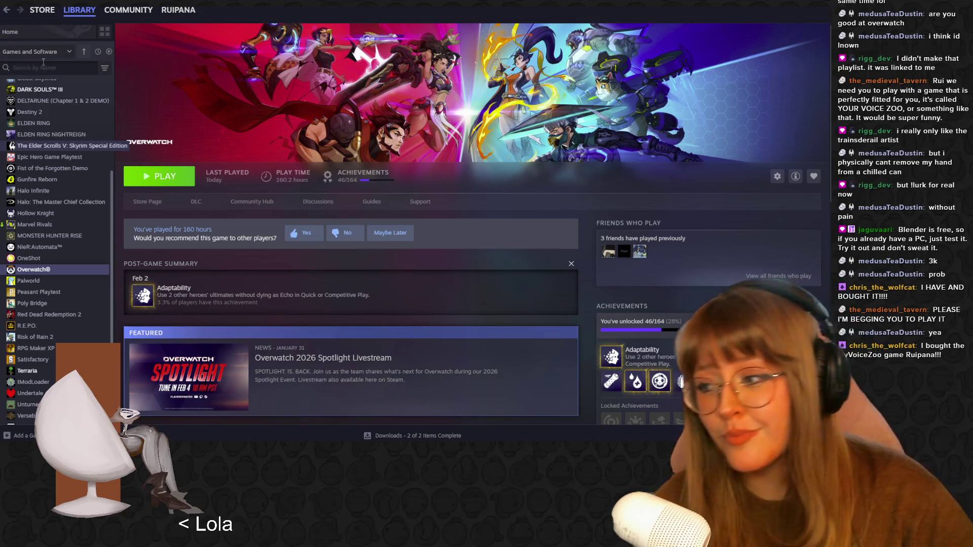
- Search the Steam store for 'your voice zoo' and open the MyVoiceZoo page
click(42, 10)
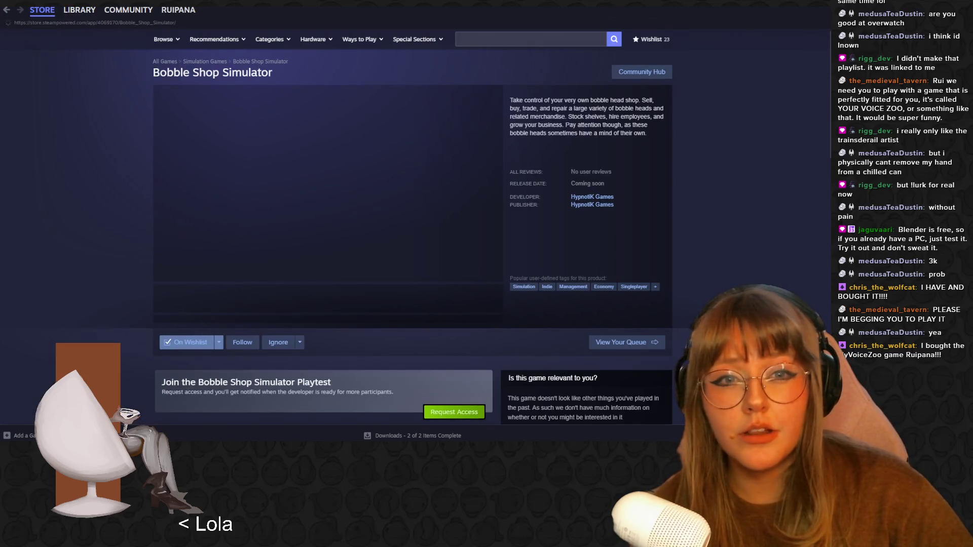
click(536, 37)
text(yo)
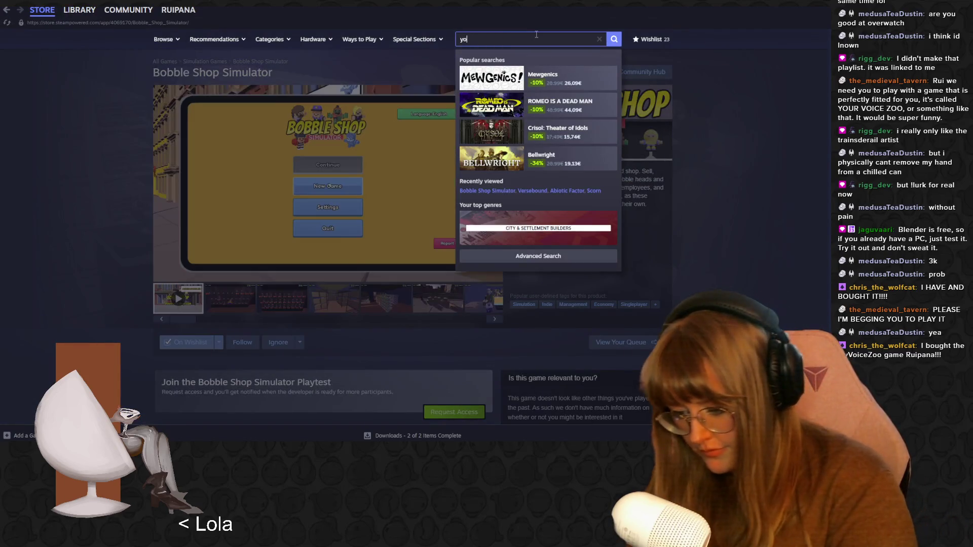
text(ur voice zoo)
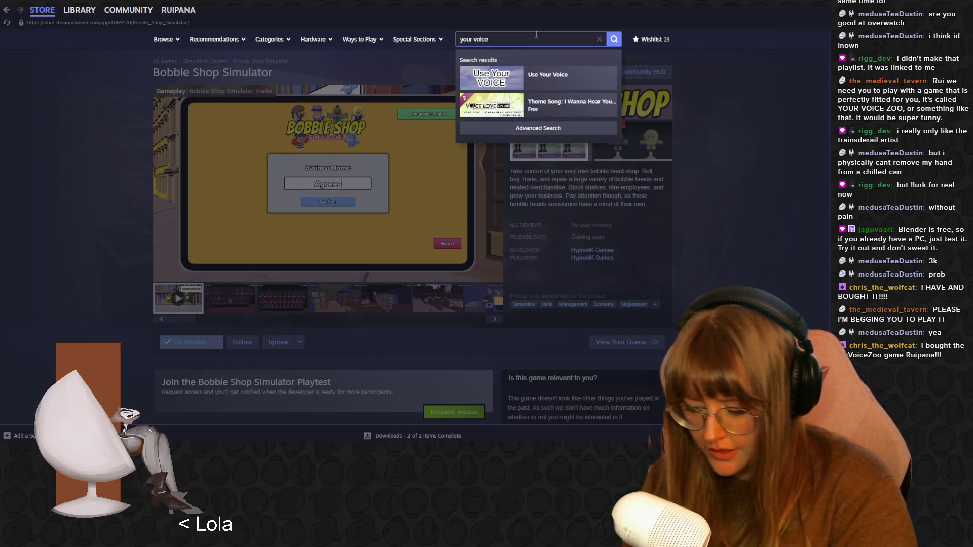
key(Return)
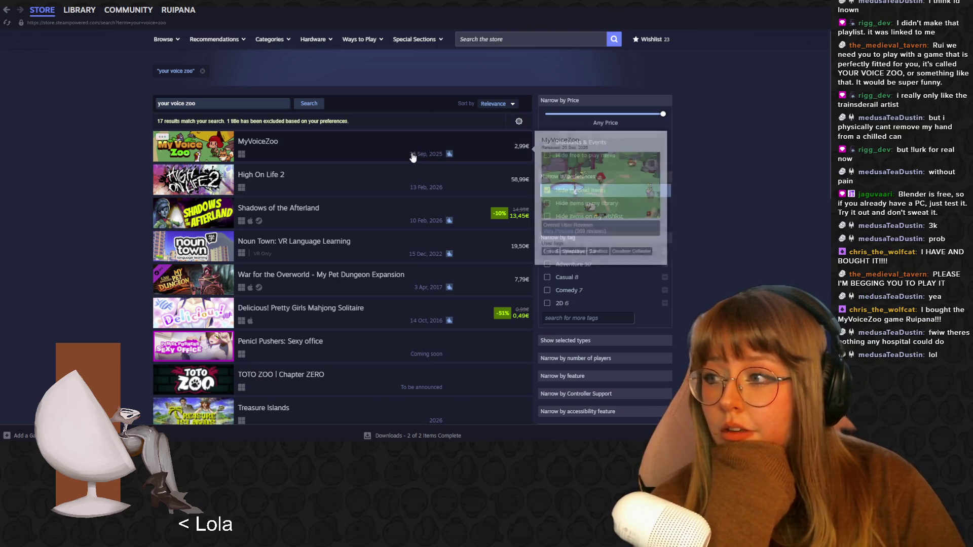
click(319, 137)
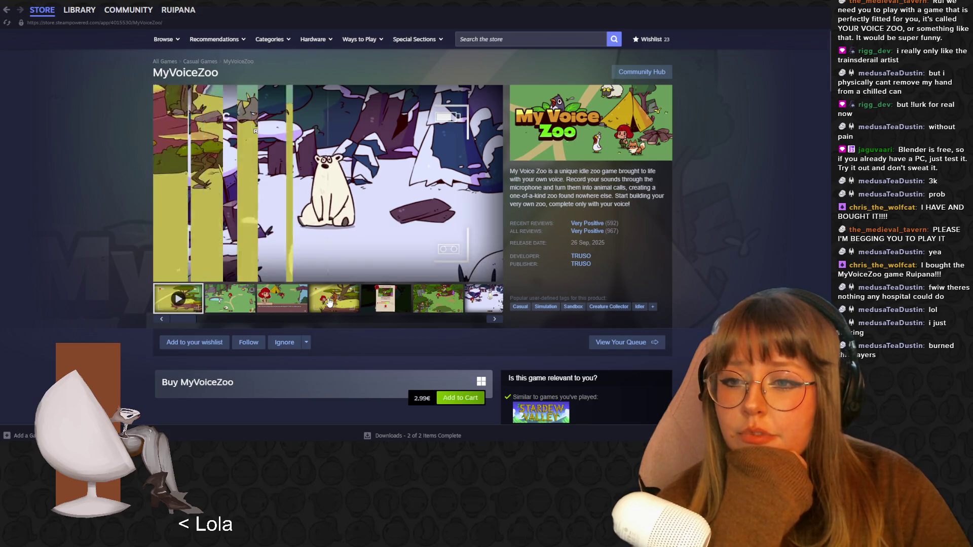
- Browse the MyVoiceZoo screenshots back to the trailer, scroll down, then return to Blender
click(404, 304)
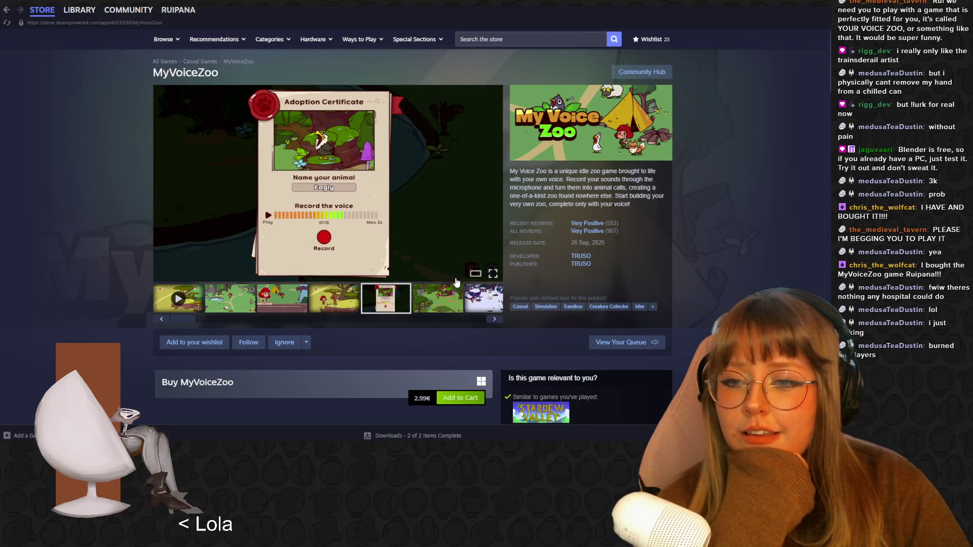
click(448, 302)
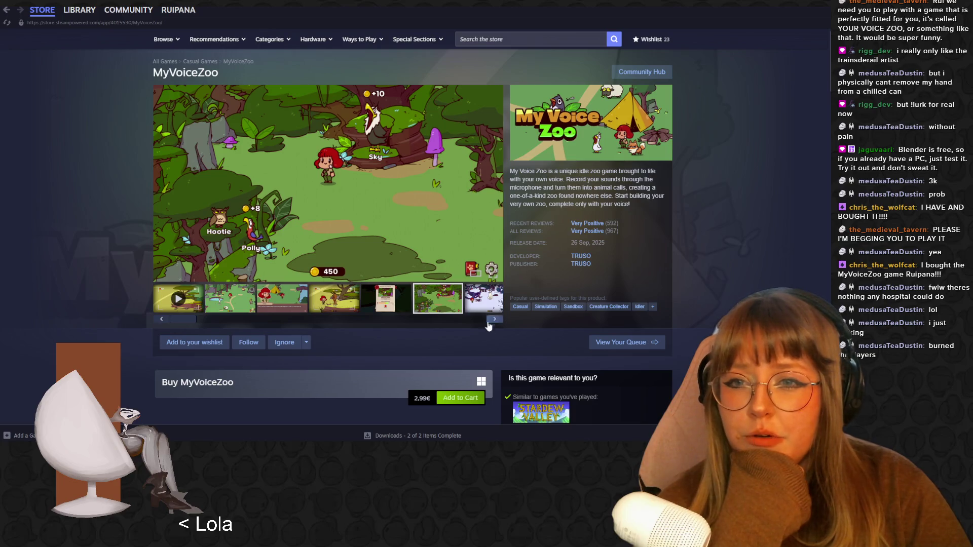
click(494, 319)
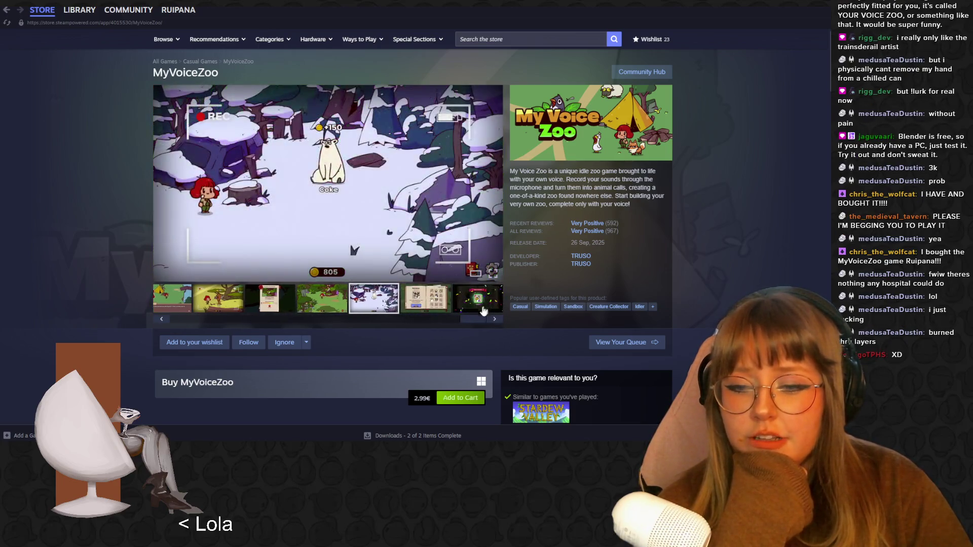
click(163, 320)
click(162, 319)
click(163, 319)
click(163, 320)
click(162, 320)
click(163, 319)
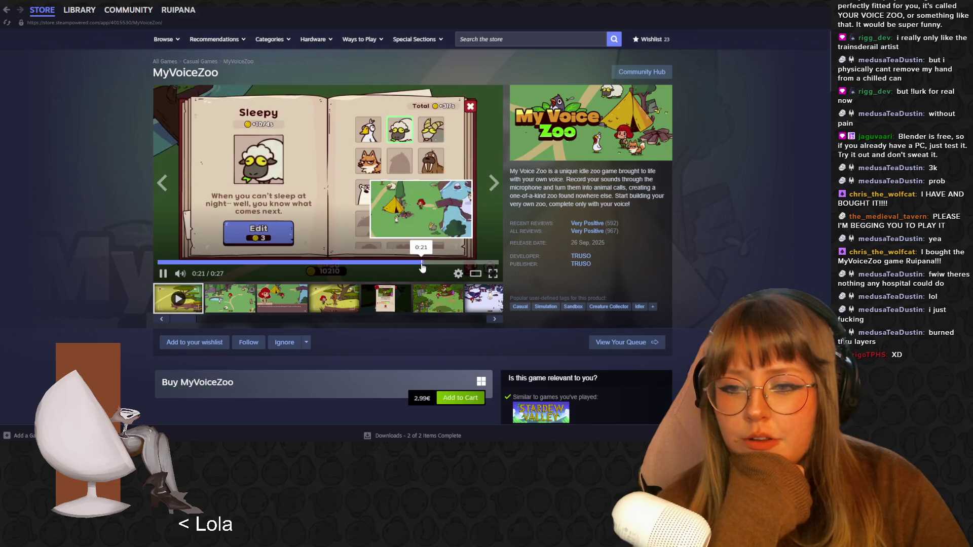
scroll(624, 242, down, 10)
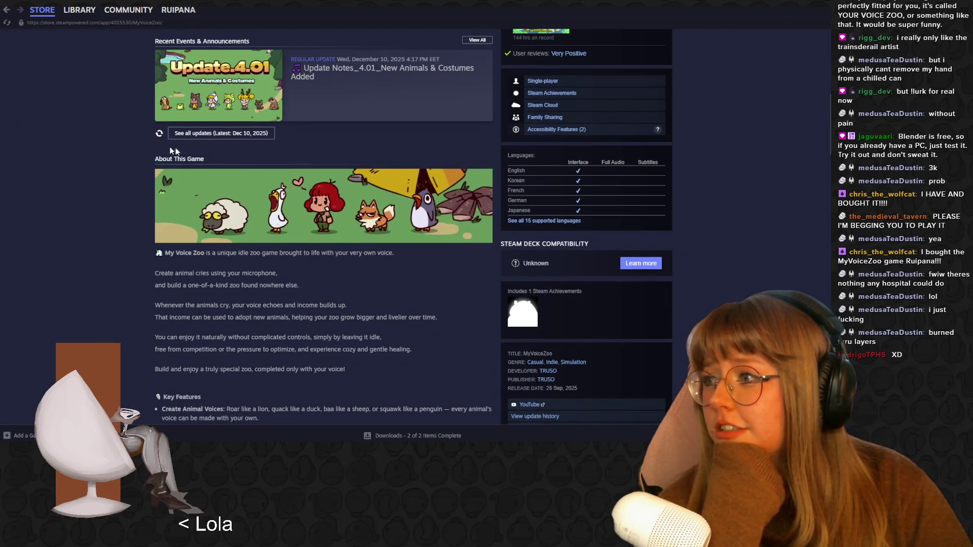
key(alt+Tab)
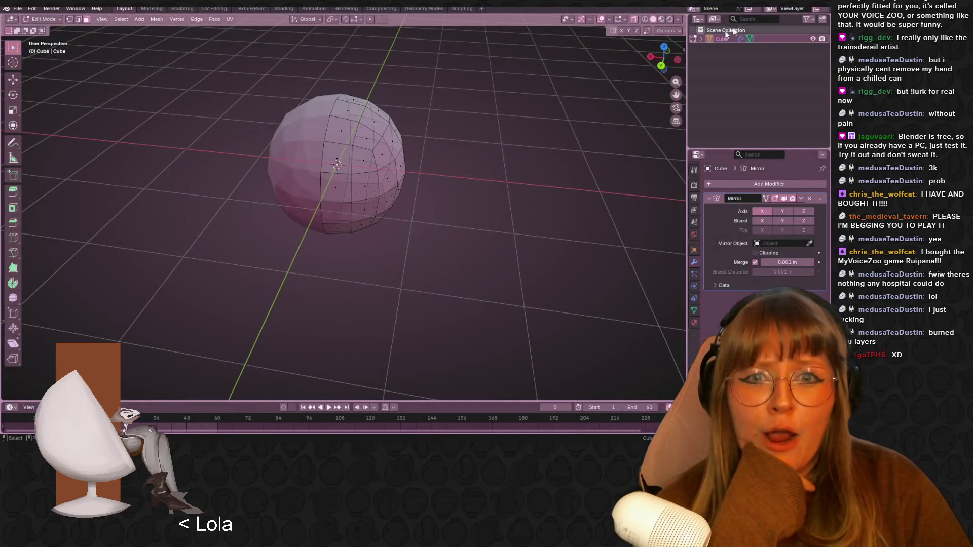
- Select a few front faces on the sphere and turn off X-ray see-through shading
middle_drag(600, 126, 591, 96)
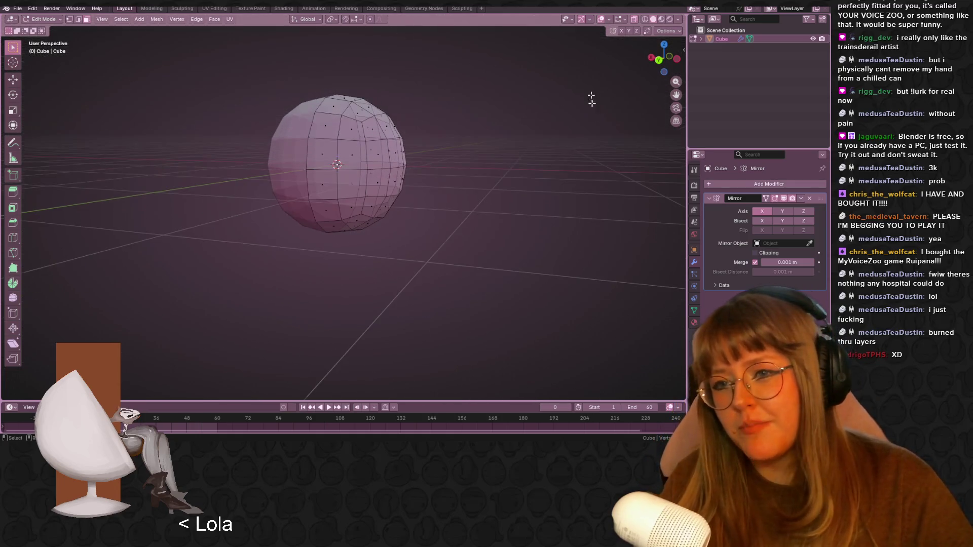
click(337, 114)
middle_drag(337, 114, 361, 133)
shift+click(352, 128)
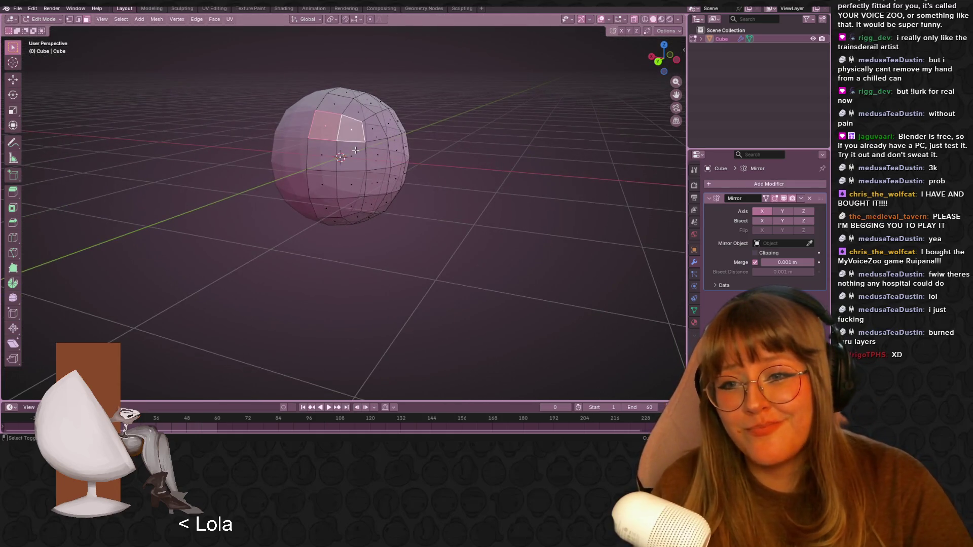
shift+click(354, 152)
middle_drag(442, 139, 457, 133)
key(alt+z)
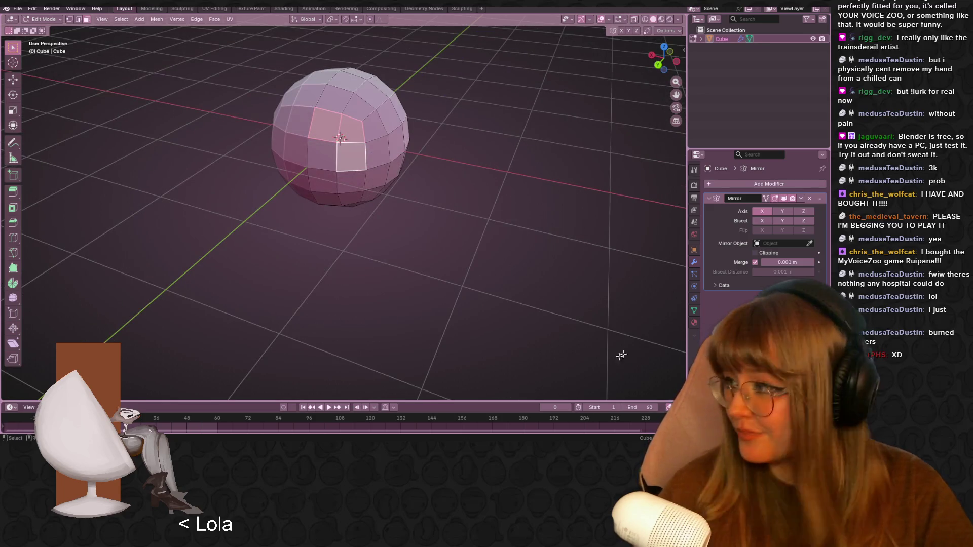
- Select a vertical strip of faces down the sphere's front, then bring the ball chair search alongside
middle_drag(307, 293, 307, 166)
click(325, 152)
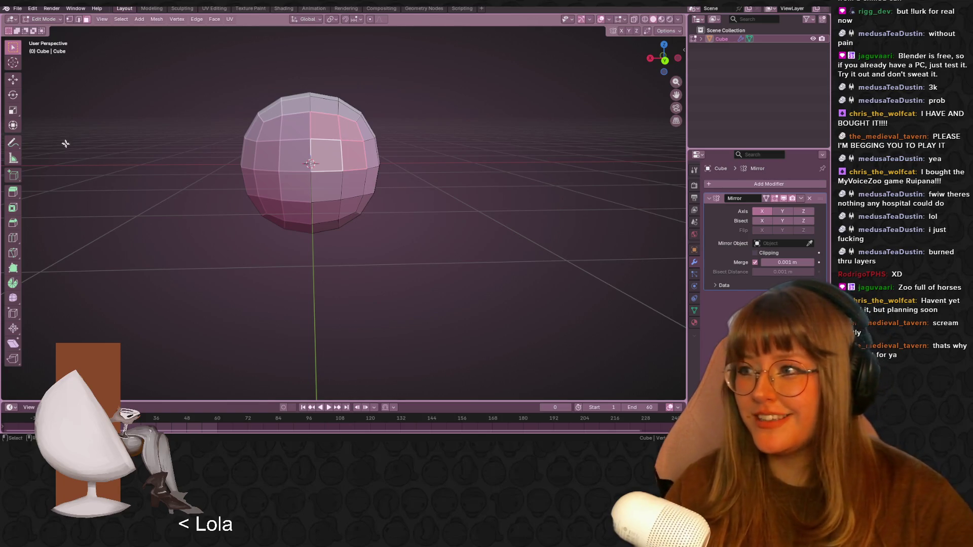
mouse_move(298, 166)
middle_down()
mouse_move(347, 191)
mouse_move(327, 157)
middle_up()
shift+click(327, 157)
shift+click(339, 170)
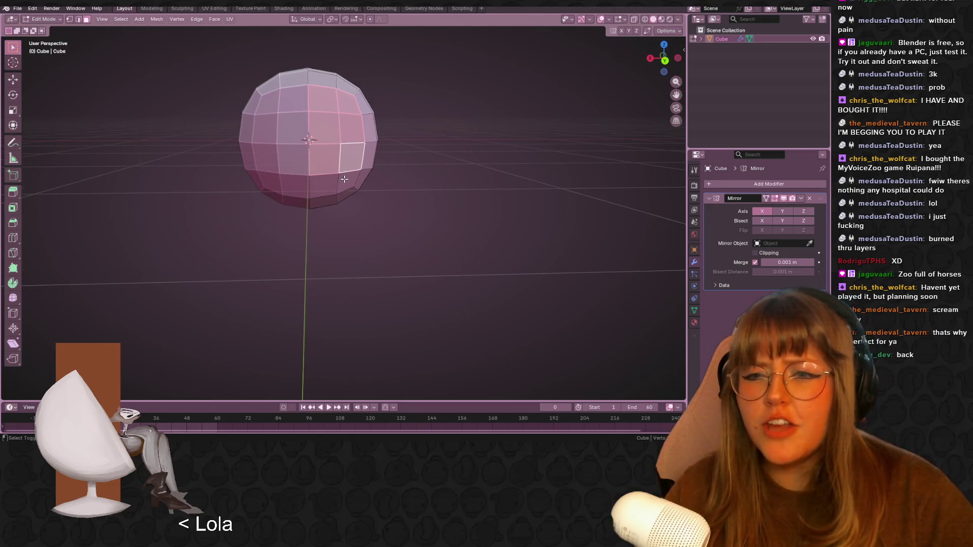
shift+click(350, 185)
mouse_move(387, 181)
middle_down()
mouse_move(358, 197)
mouse_move(283, 208)
mouse_move(111, 219)
mouse_move(635, 176)
mouse_move(479, 89)
mouse_move(394, 215)
mouse_move(450, 206)
mouse_move(417, 168)
mouse_move(401, 221)
mouse_move(254, 243)
mouse_move(12, 321)
middle_up()
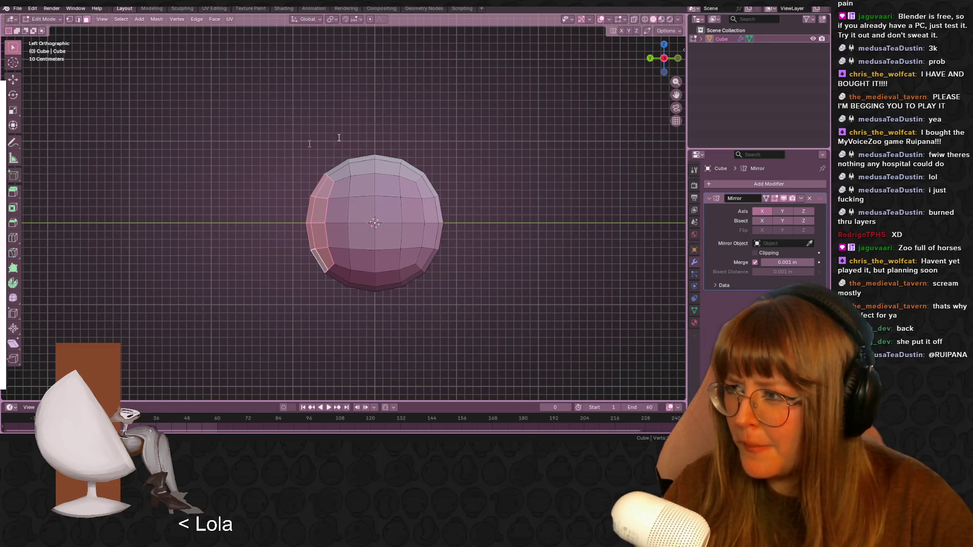
key(alt+Tab)
drag(414, 109, 452, 61)
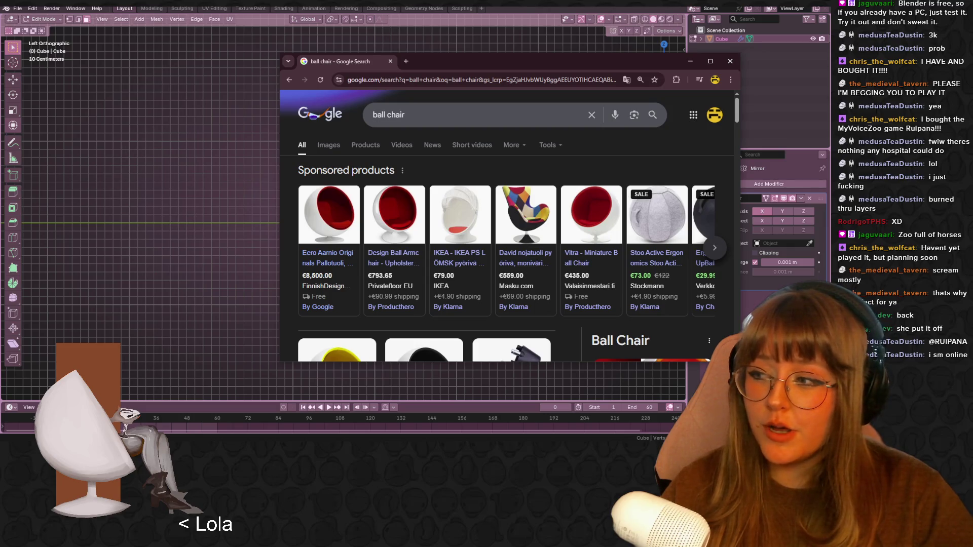
click(48, 130)
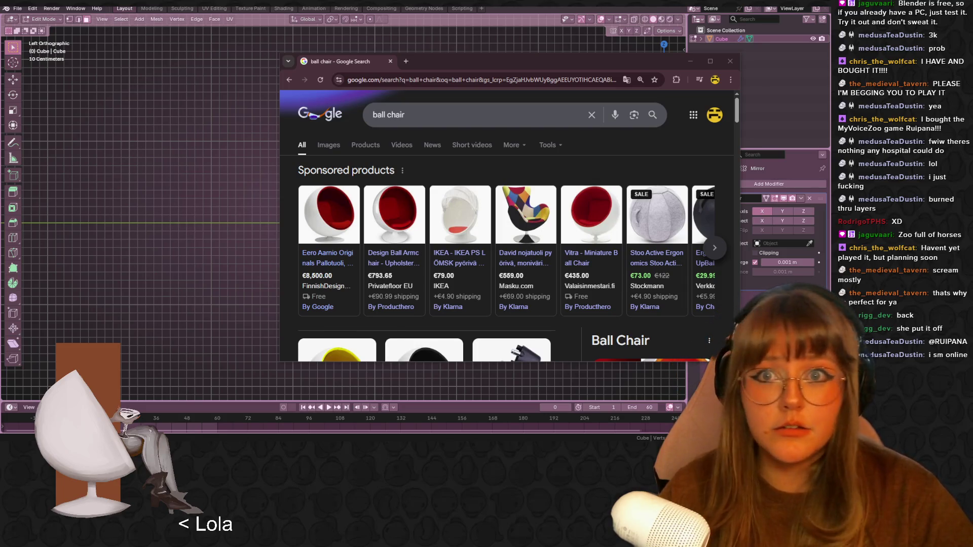
scroll(436, 248, down, 2)
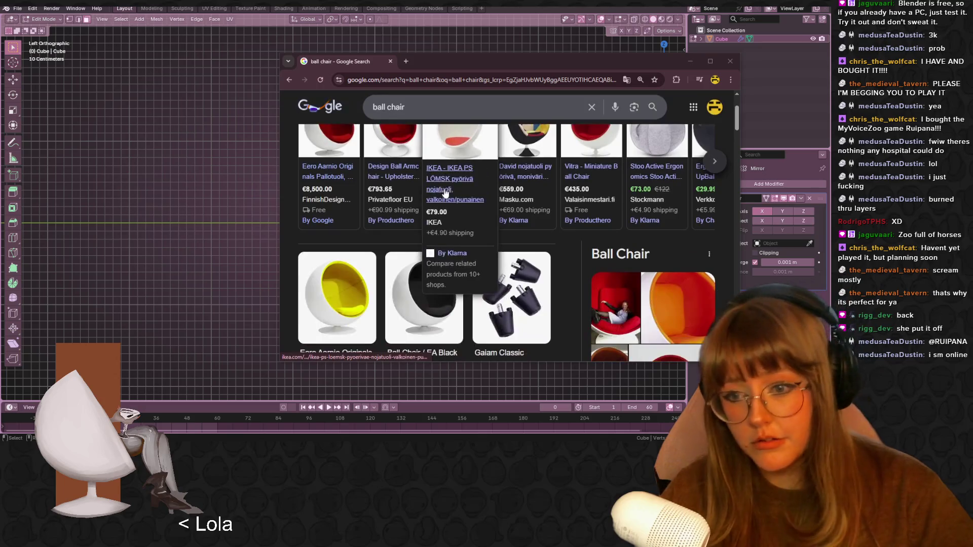
scroll(598, 355, down, 2)
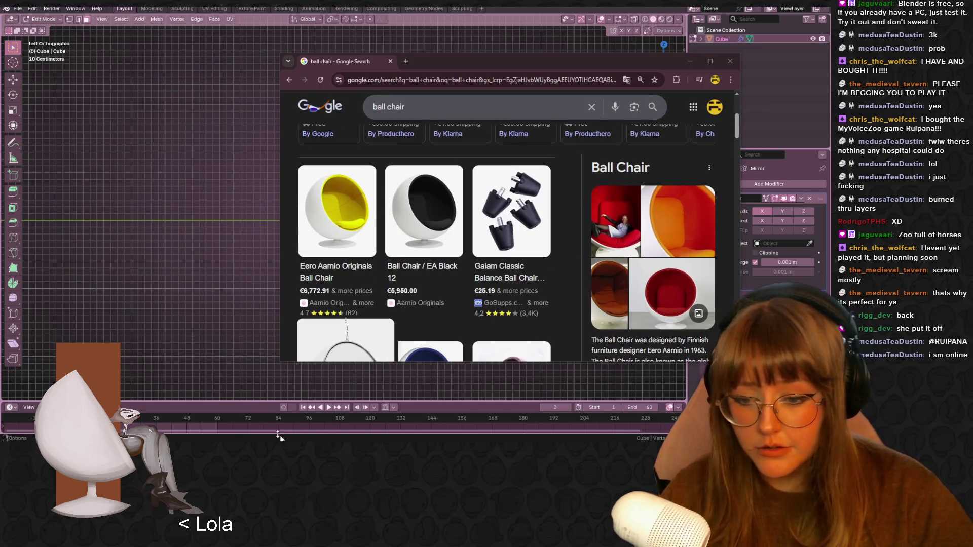
mouse_move(525, 274)
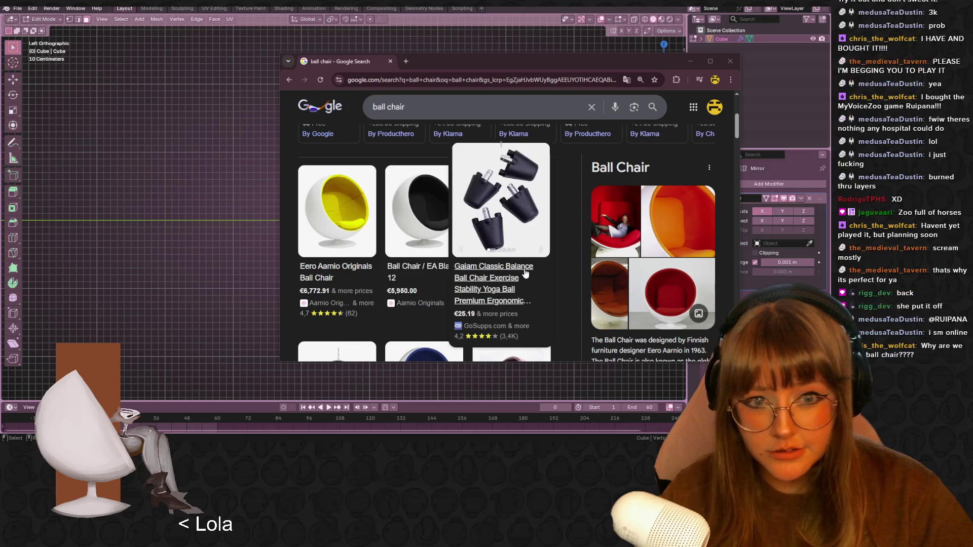
mouse_move(408, 265)
scroll(406, 263, down, 1)
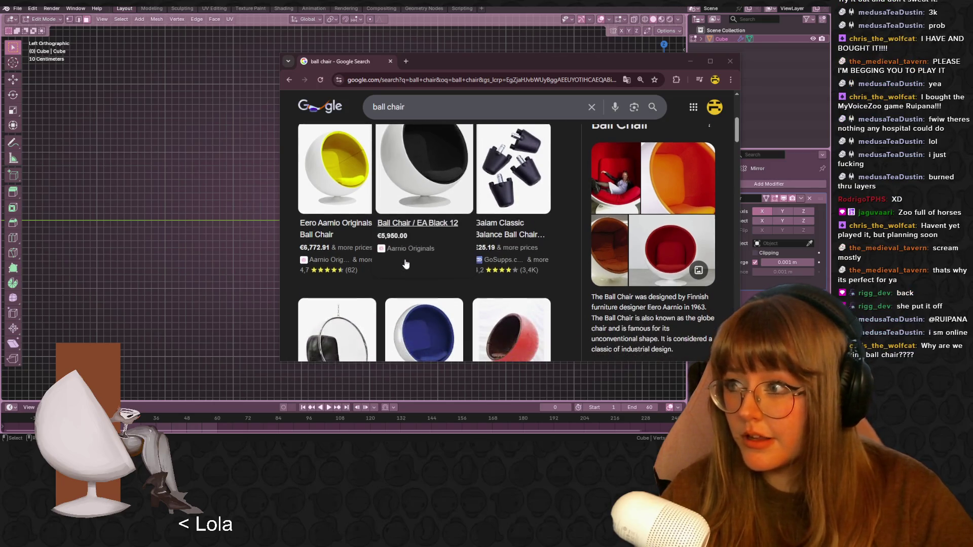
scroll(431, 281, down, 5)
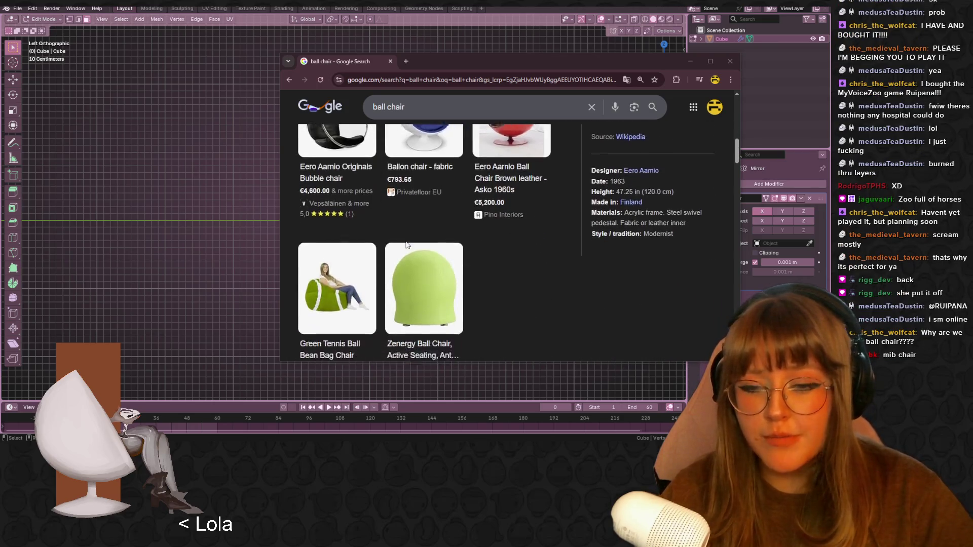
scroll(406, 245, up, 7)
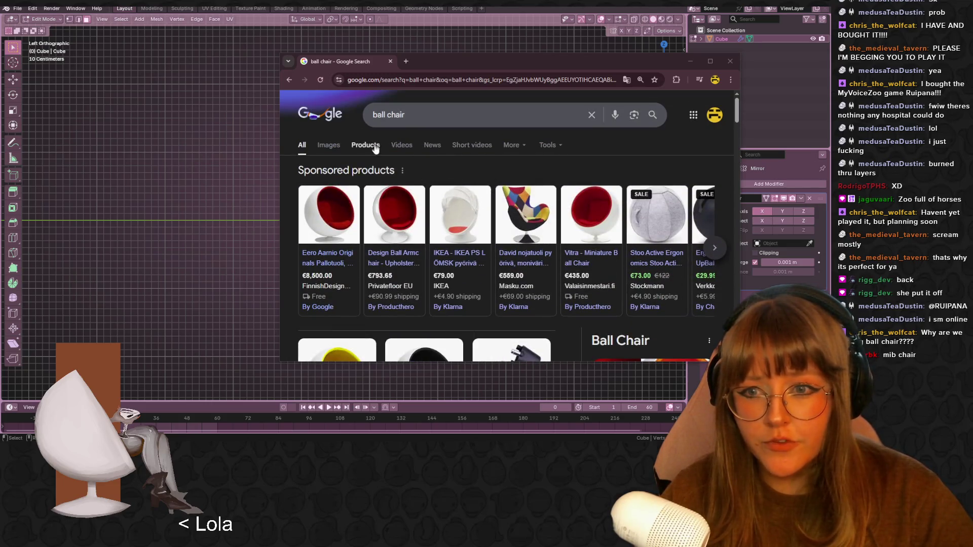
- Scroll through the Google Images 'ball chair' references in a maximized browser, then switch back to Blender
click(331, 147)
scroll(332, 154, down, 5)
scroll(332, 154, up, 2)
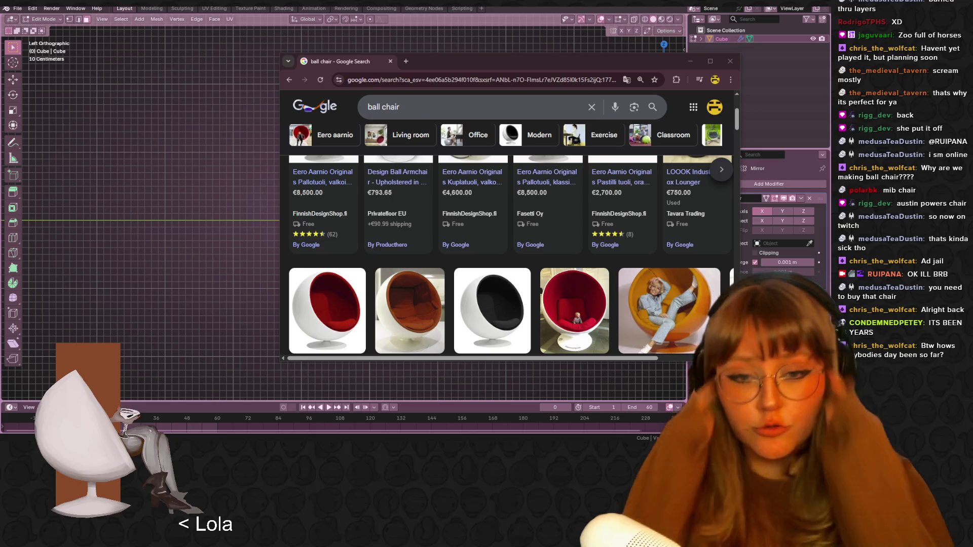
scroll(373, 197, down, 5)
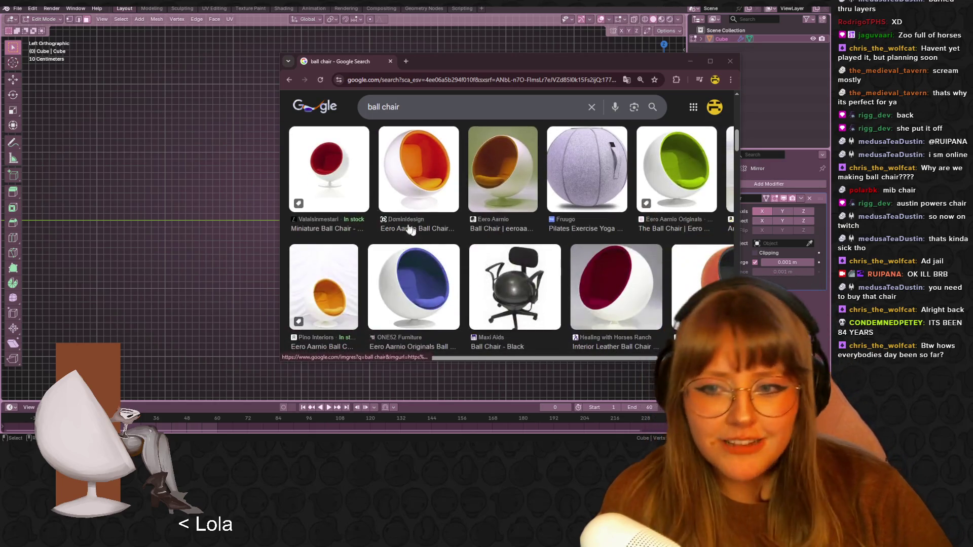
scroll(643, 217, down, 5)
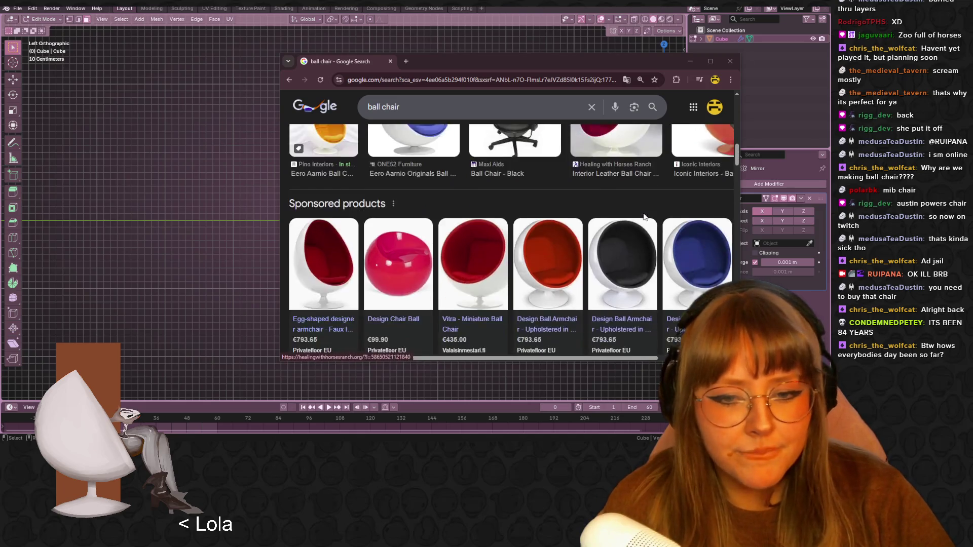
scroll(643, 216, down, 3)
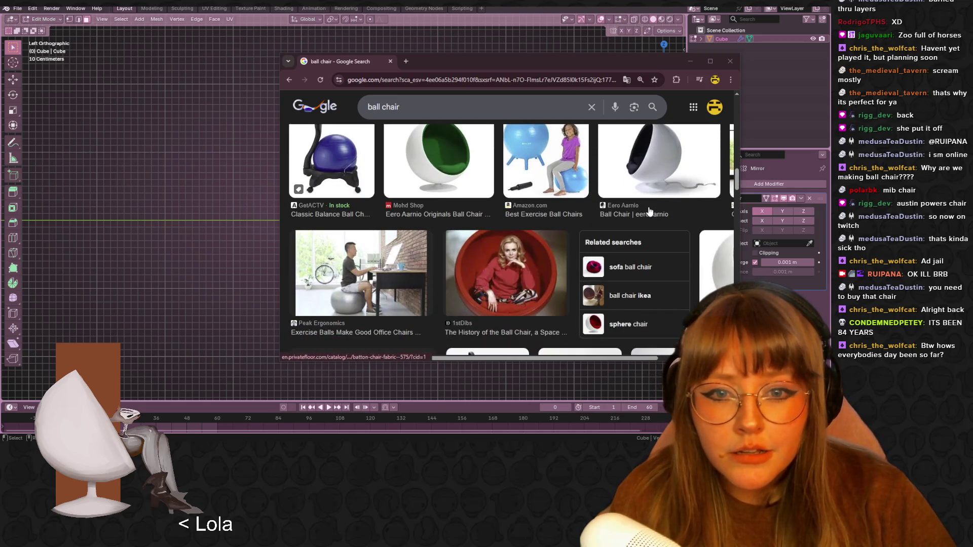
click(710, 61)
scroll(710, 152, down, 3)
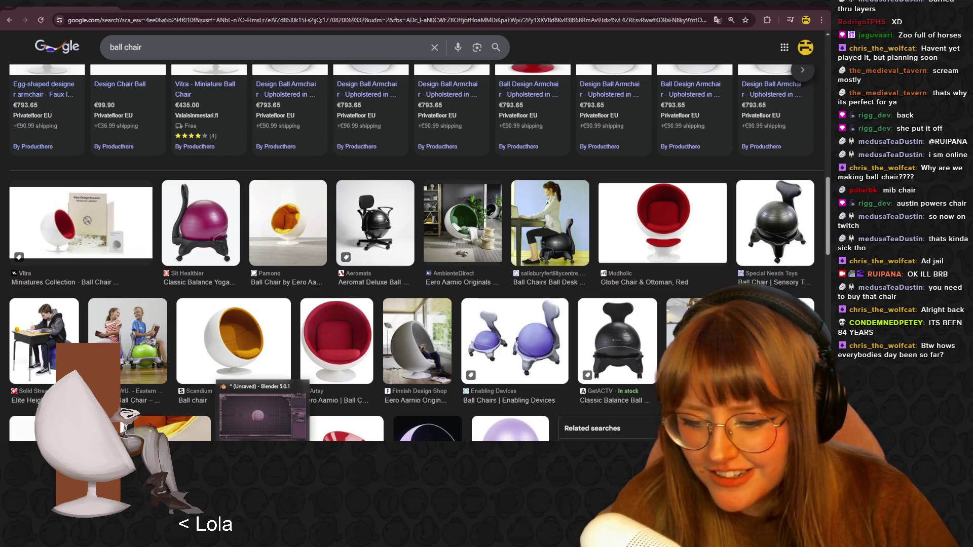
key(alt+Tab)
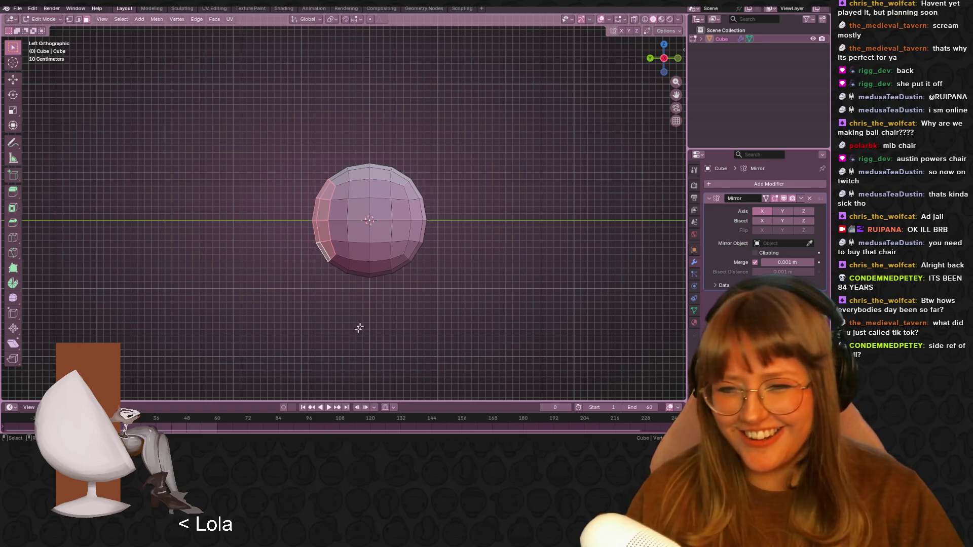
- Box-select the whole sphere and try a rotation, then undo it
shift+middle_drag(484, 189, 476, 171)
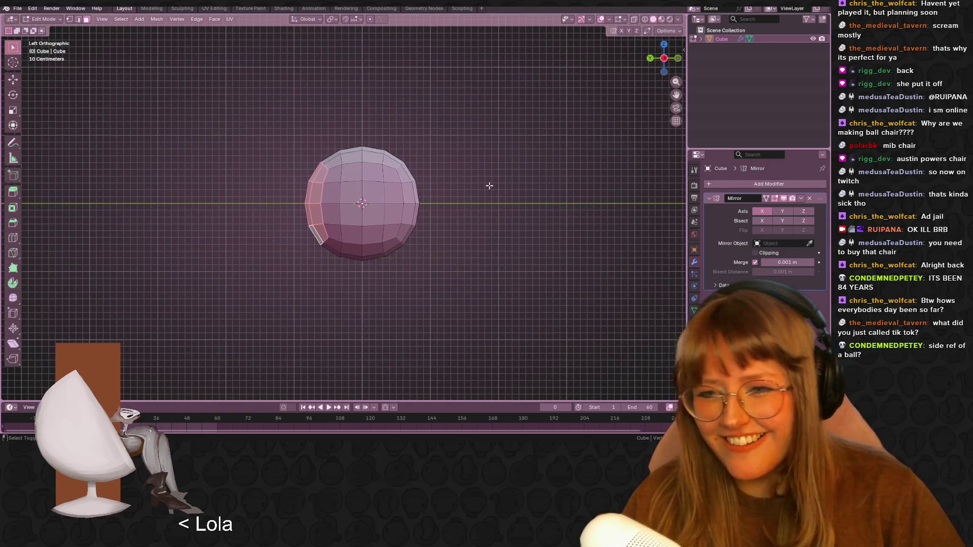
key(alt+a)
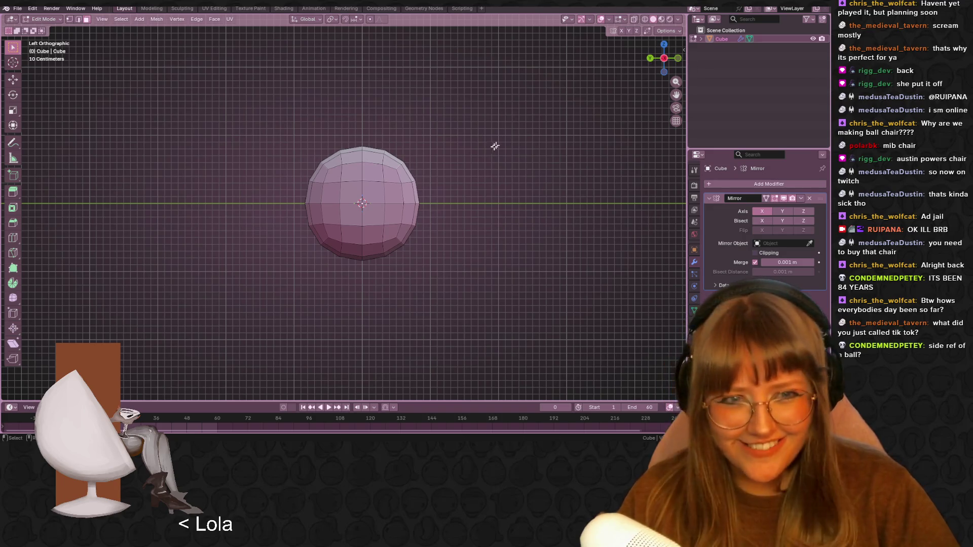
key(t)
drag(243, 126, 645, 402)
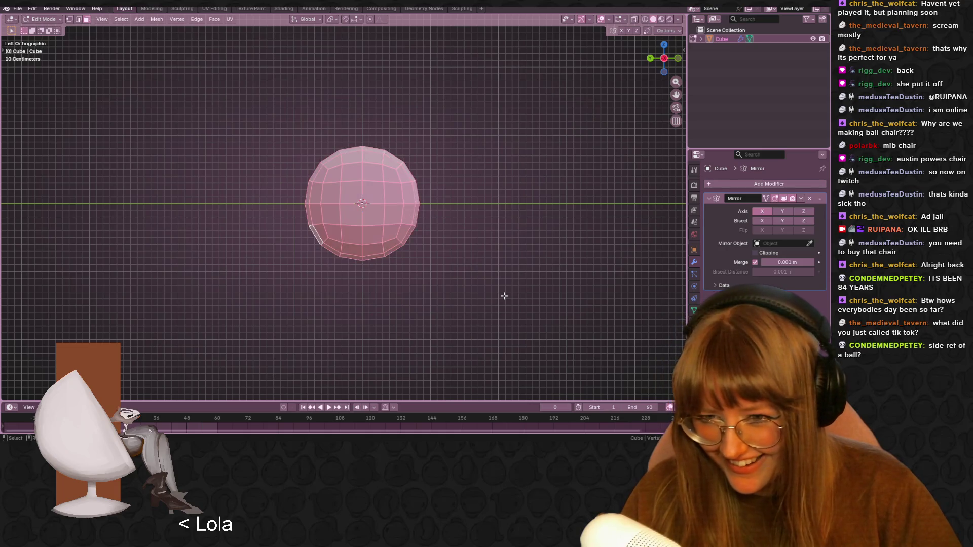
key(r)
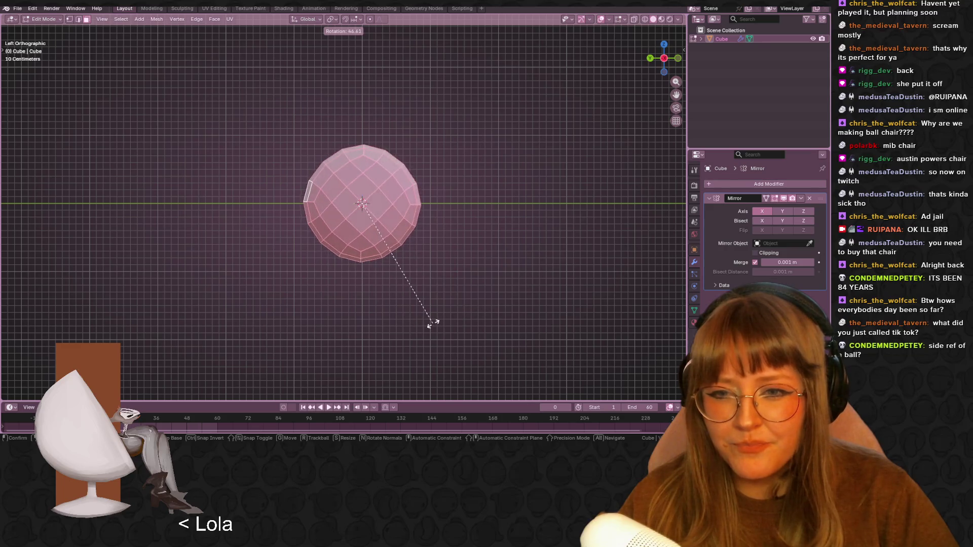
click(478, 330)
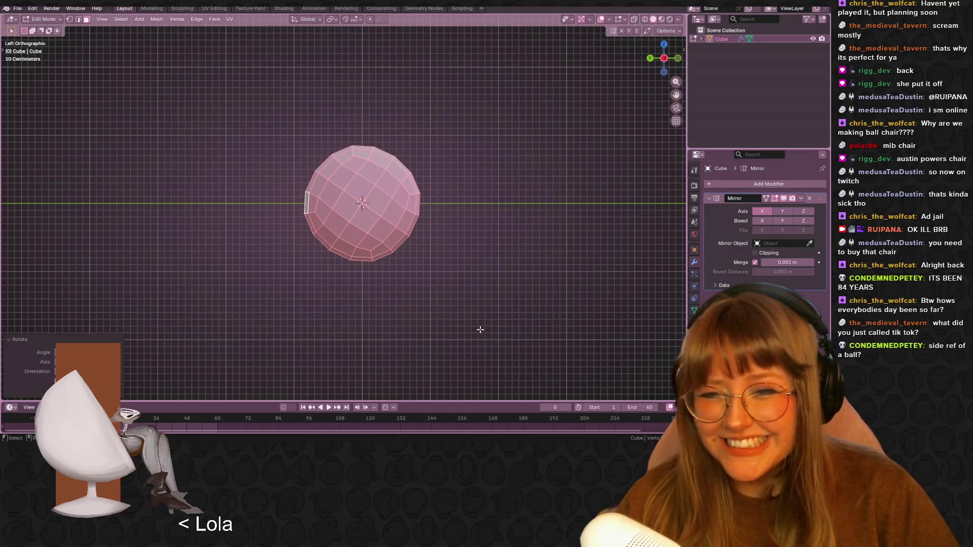
key(ctrl+z)
- Box-select the sphere's left half, delete its faces, and select the remaining half-sphere
mouse_move(261, 69)
mouse_down()
mouse_move(338, 339)
mouse_move(353, 349)
mouse_up()
key(x)
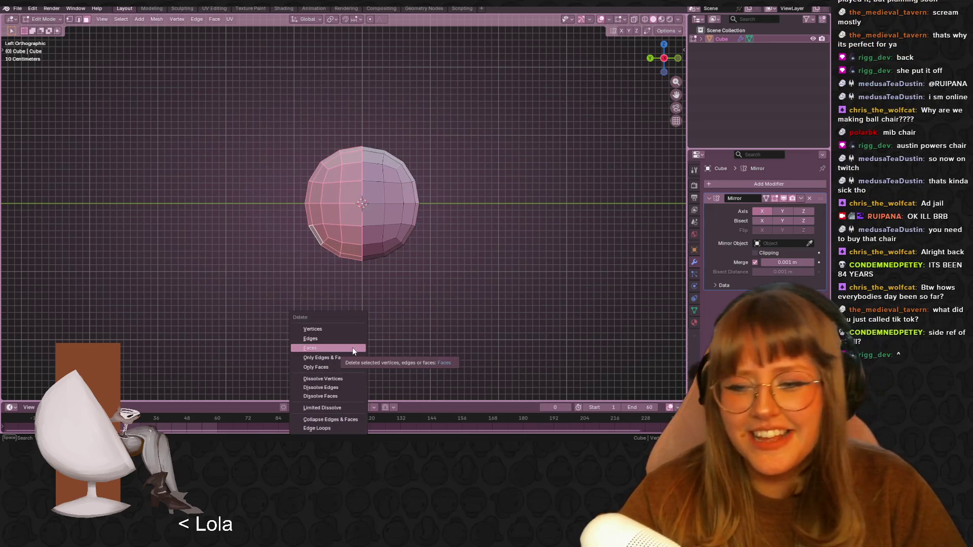
click(323, 346)
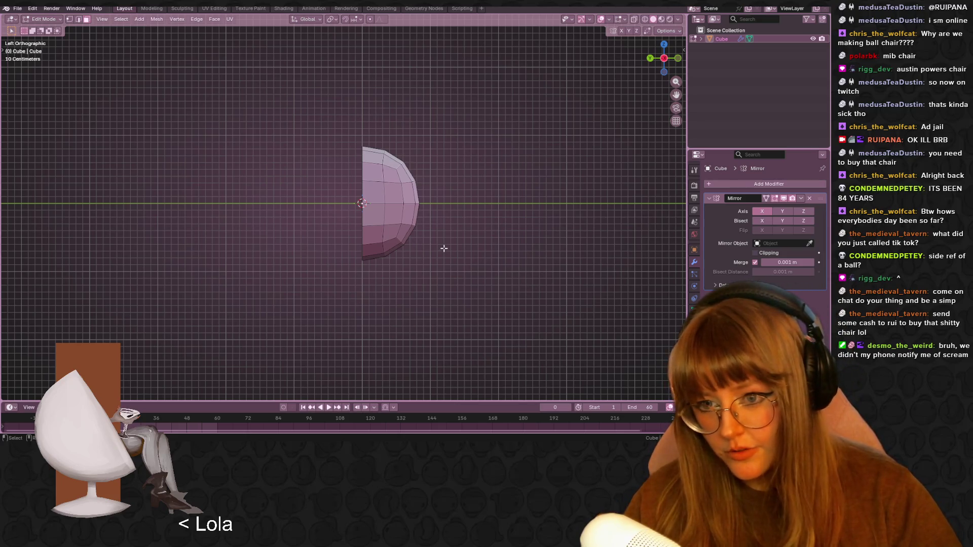
key(a)
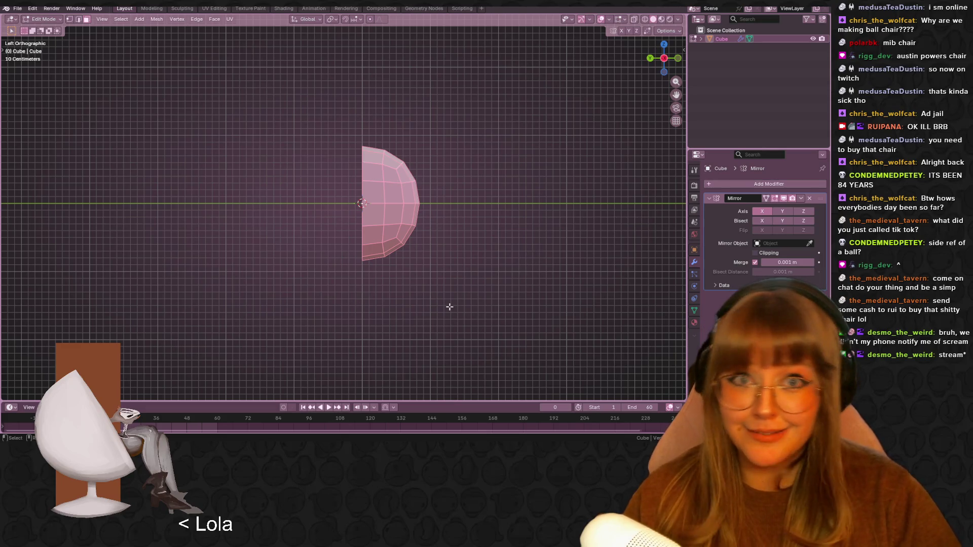
- Tilt the half-sphere diagonally, scale it up slightly, move it into place, then reselect the mesh
key(r)
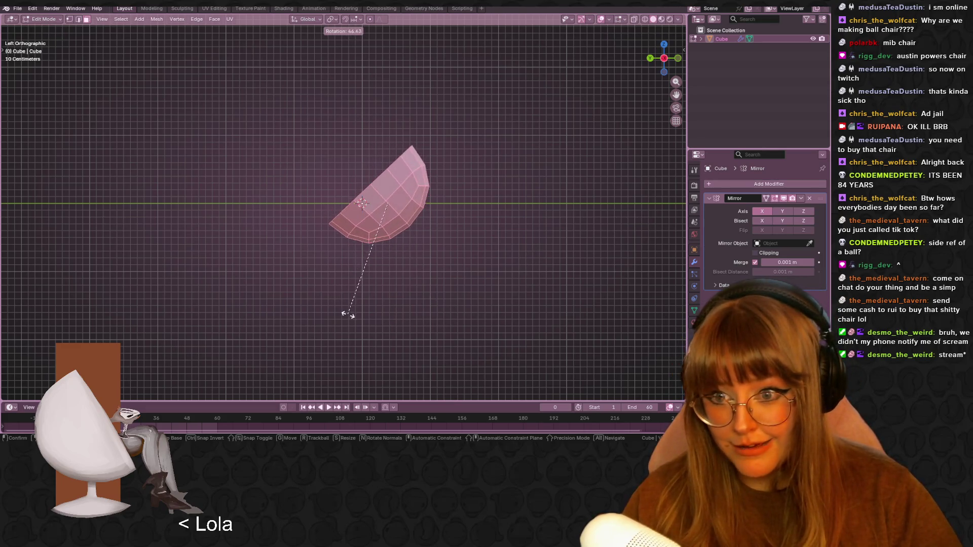
click(383, 309)
key(s)
click(476, 184)
key(g)
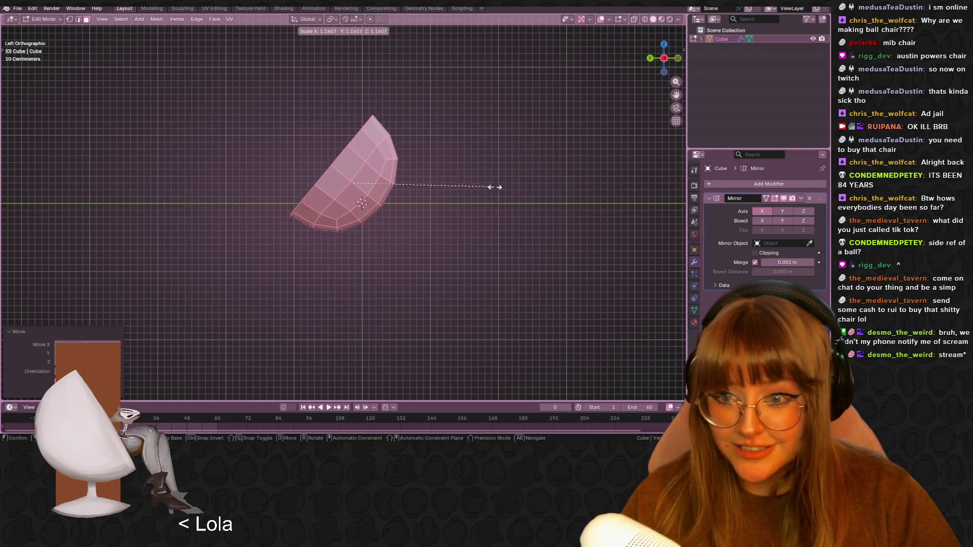
click(517, 195)
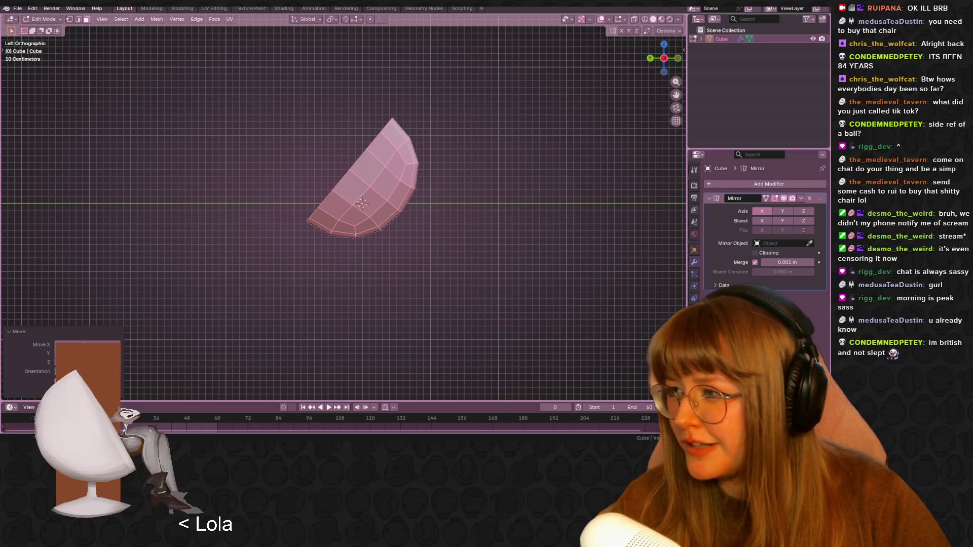
click(311, 253)
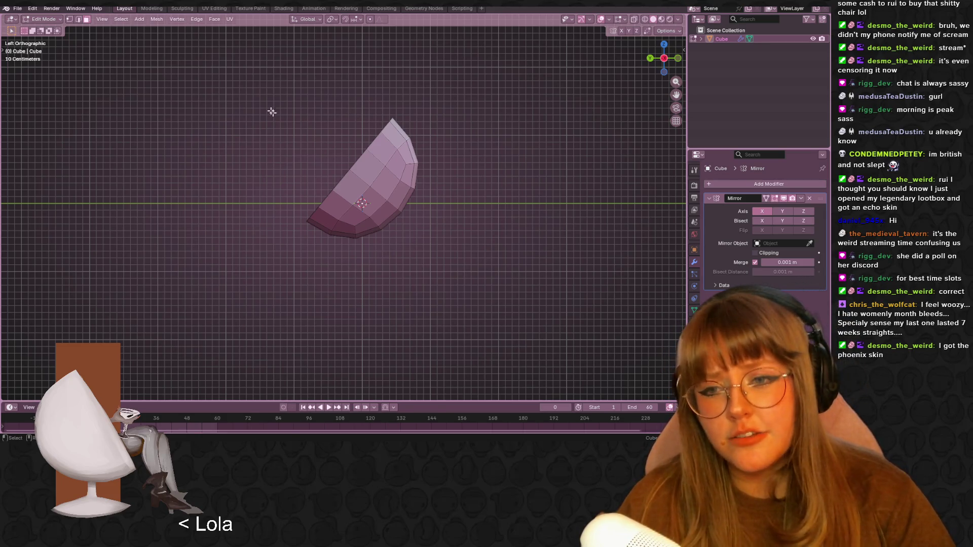
drag(283, 126, 426, 257)
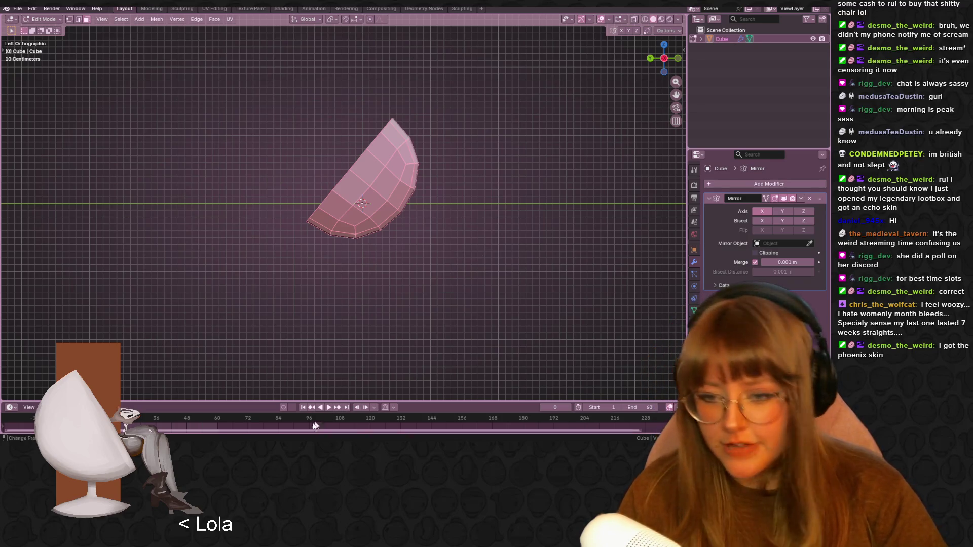
- Bring back the Chrome 'ball chair' results, scroll to another row, then return to Blender
mouse_move(203, 439)
click(236, 416)
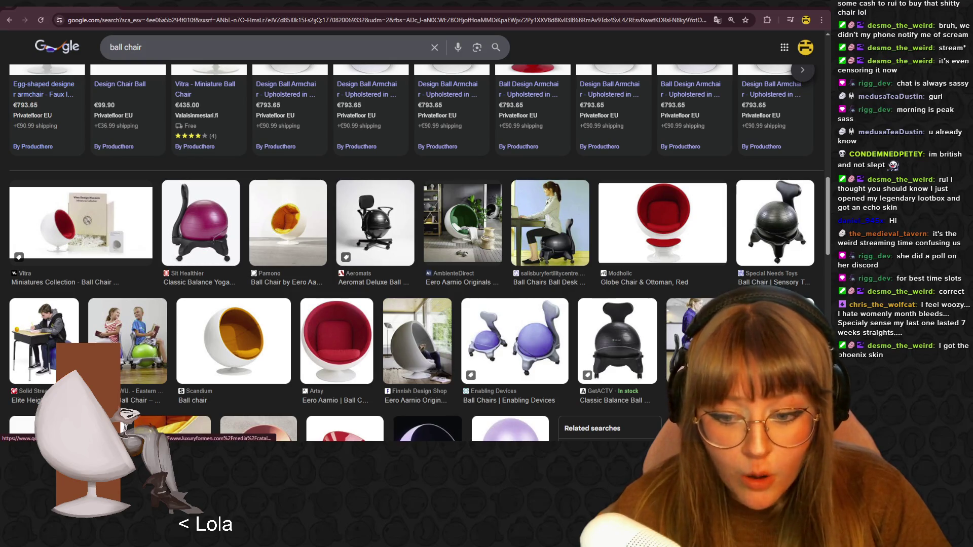
mouse_move(327, 443)
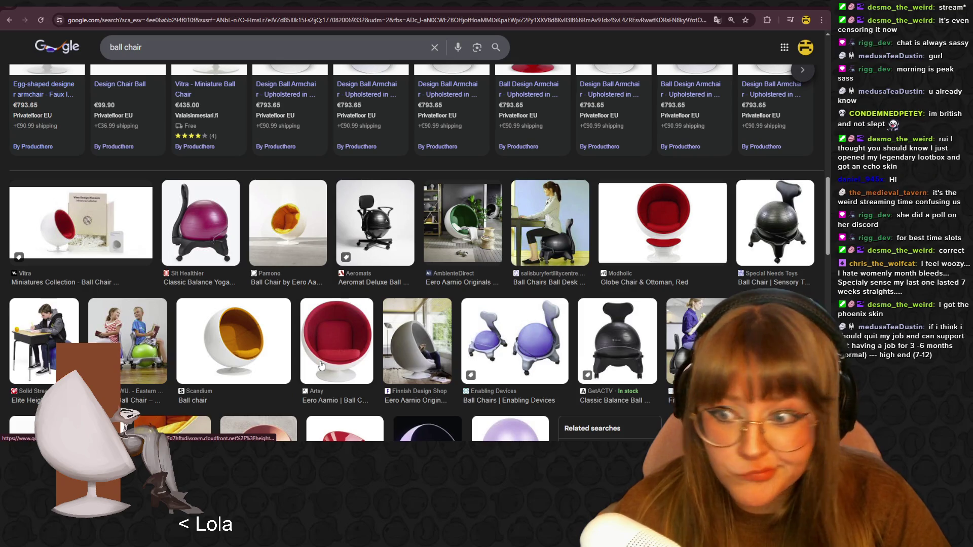
scroll(321, 365, down, 2)
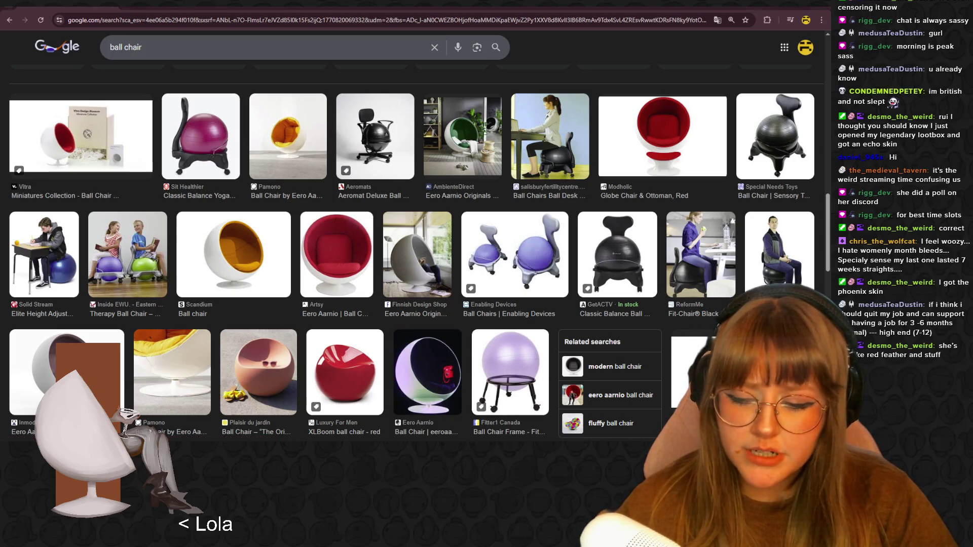
key(alt+Tab)
mouse_move(430, 241)
middle_down()
mouse_move(482, 219)
mouse_move(504, 259)
mouse_move(548, 288)
mouse_move(549, 260)
mouse_move(512, 192)
middle_up()
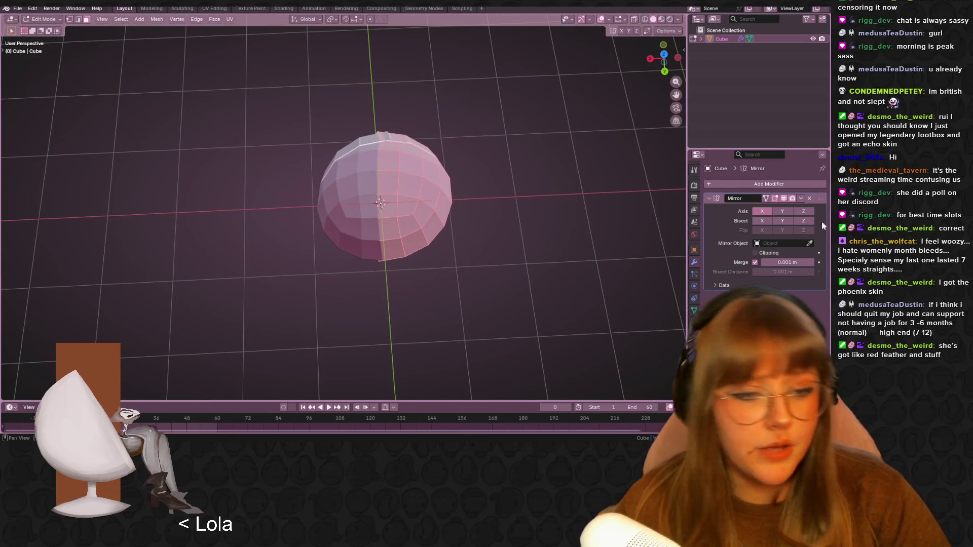
- Turn on Mirror modifier clipping and reposition the selected geometry using the top and side views
click(767, 253)
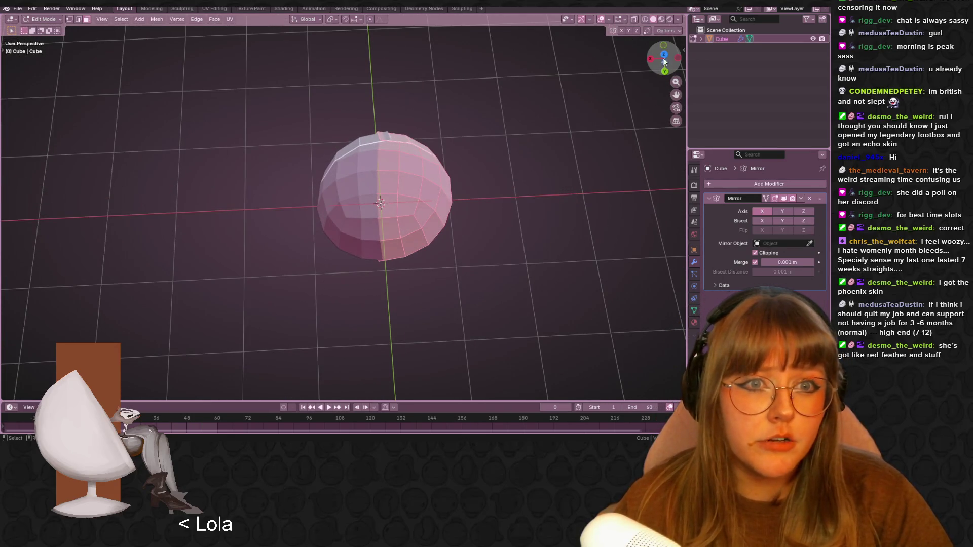
click(663, 56)
key(g)
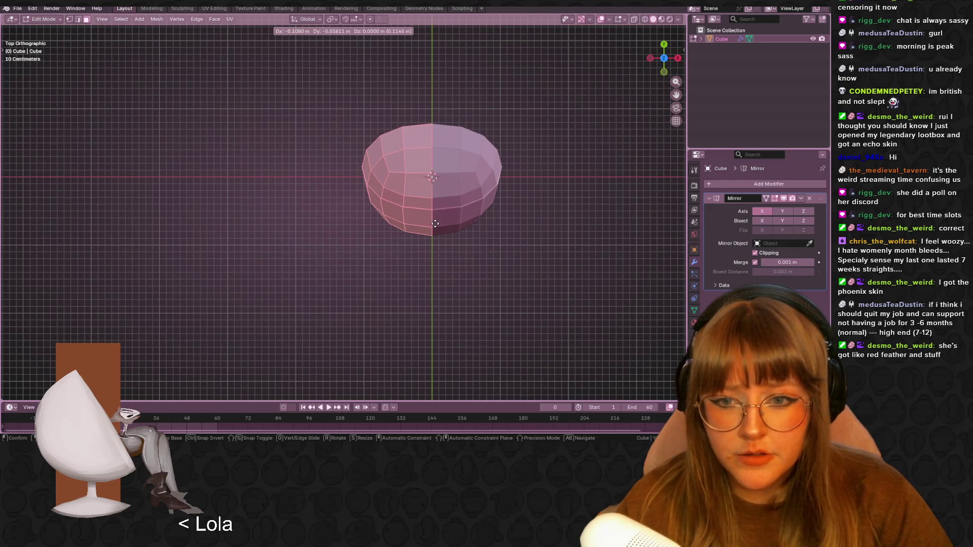
click(435, 223)
click(650, 58)
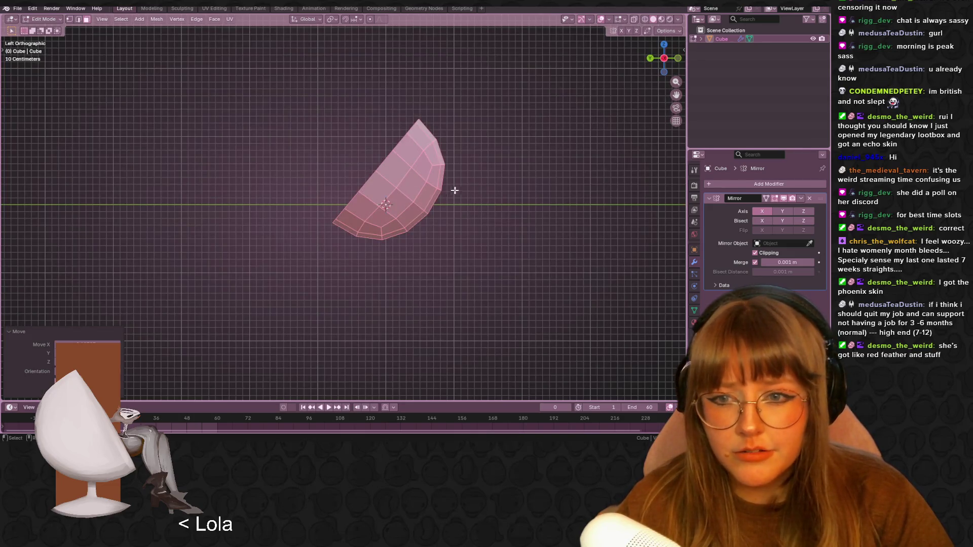
middle_drag(451, 190, 485, 197)
mouse_move(473, 118)
middle_down()
mouse_move(443, 145)
mouse_move(456, 224)
mouse_move(400, 158)
mouse_move(477, 185)
mouse_move(512, 175)
middle_up()
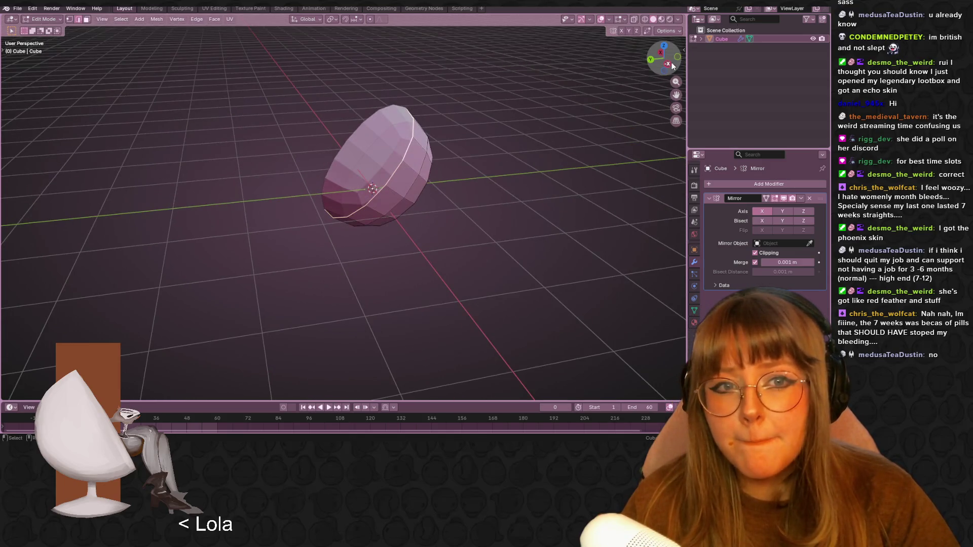
click(672, 66)
scroll(453, 191, up, 4)
shift+middle_drag(452, 191, 453, 261)
- Extrude the rim edges in place, scale the new rim up slightly, and adjust its position
key(e)
key(Escape)
key(s)
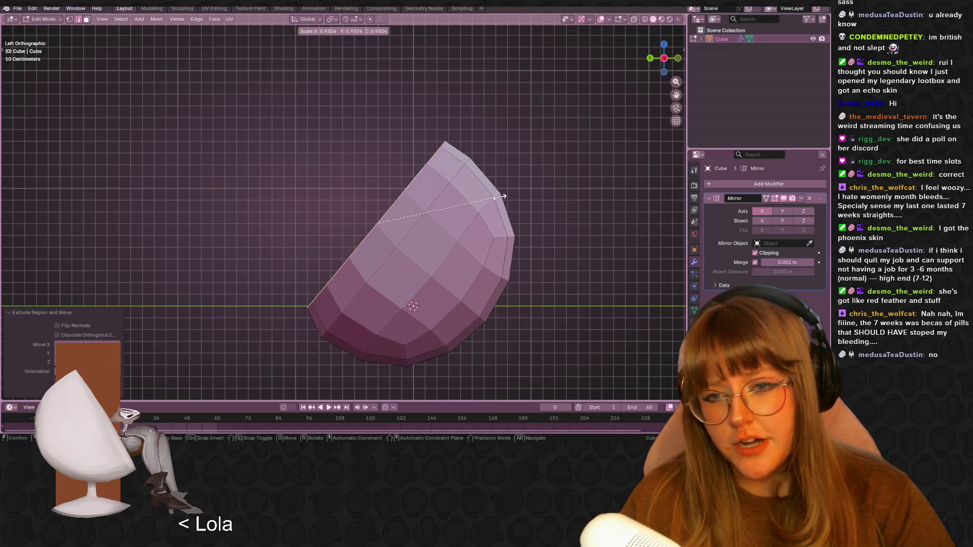
click(490, 198)
key(s)
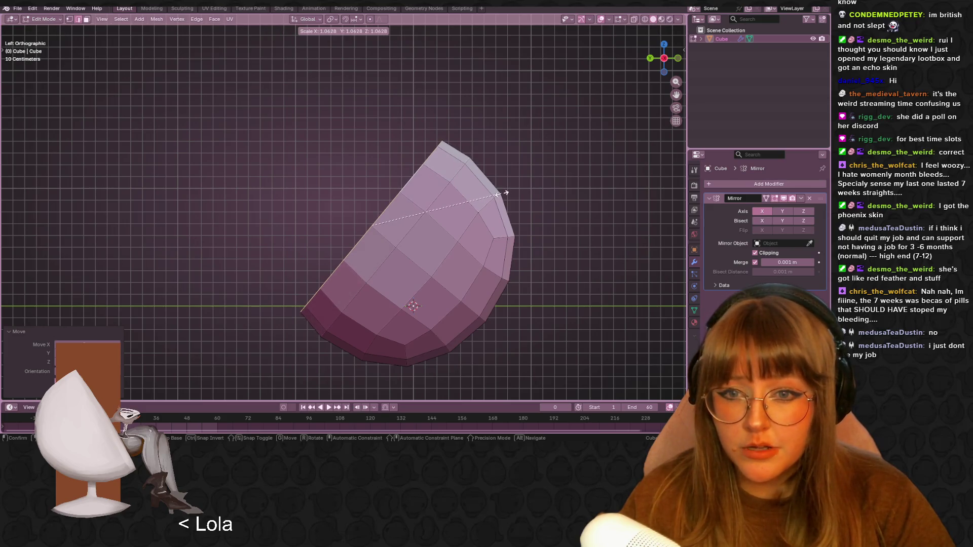
click(501, 194)
key(g)
click(501, 194)
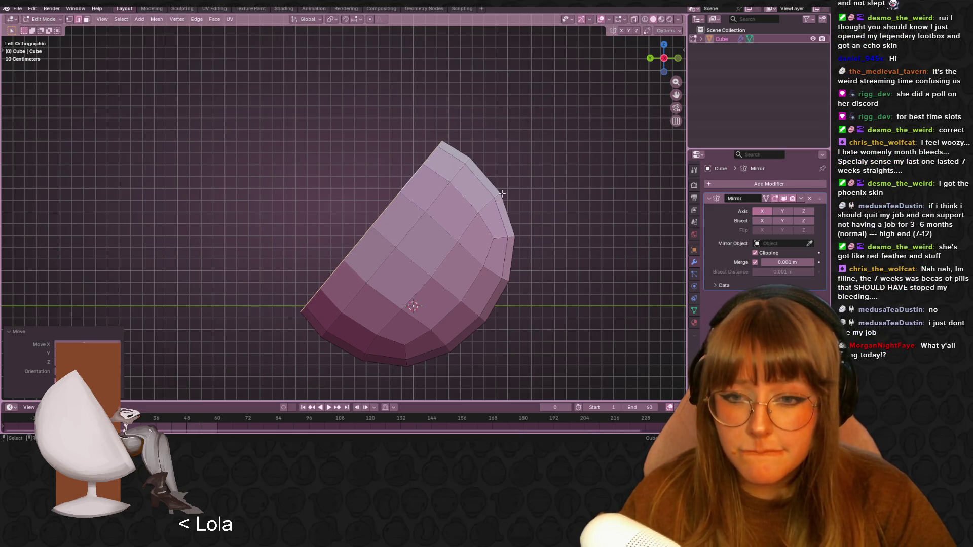
- Inspect the full mirrored shape in Object Mode from the back, then return to Edit Mode
scroll(510, 192, down, 5)
key(Tab)
mouse_move(460, 211)
middle_down()
mouse_move(538, 286)
mouse_move(547, 238)
mouse_move(551, 270)
middle_up()
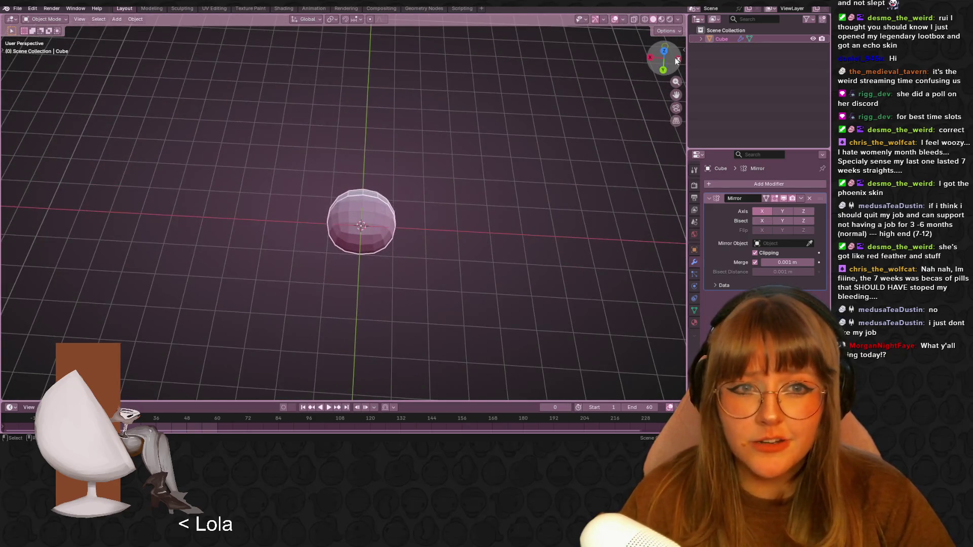
click(663, 70)
key(Tab)
scroll(527, 207, up, 4)
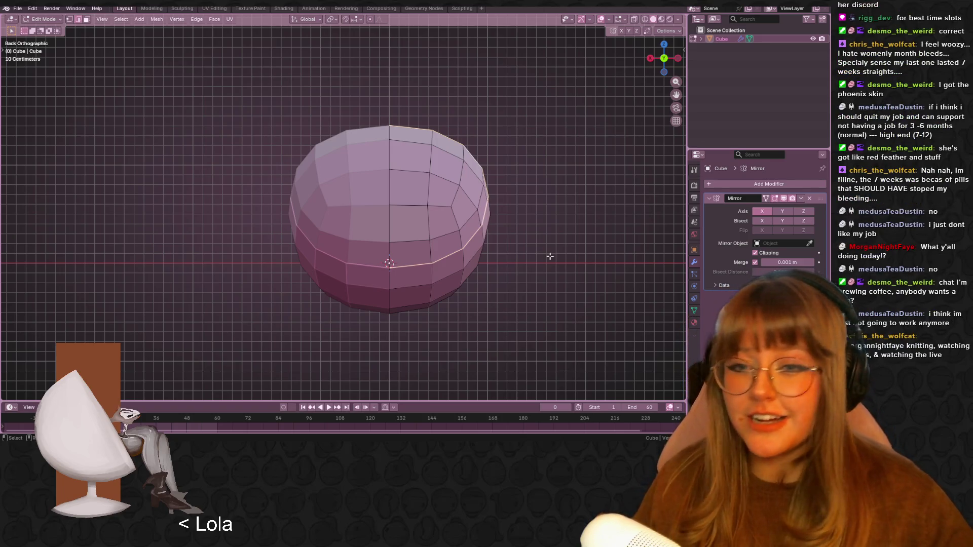
click(676, 59)
mouse_move(590, 216)
shift+middle_down()
mouse_move(558, 191)
mouse_move(372, 166)
mouse_move(475, 199)
mouse_move(371, 160)
mouse_move(332, 168)
mouse_move(347, 189)
mouse_move(388, 157)
mouse_move(411, 154)
mouse_move(393, 209)
mouse_move(412, 242)
mouse_move(467, 273)
mouse_move(497, 260)
mouse_move(505, 229)
mouse_move(486, 252)
mouse_move(466, 228)
shift+middle_up()
click(270, 221)
key(Tab)
right_click(372, 165)
click(381, 168)
right_click(332, 168)
click(311, 185)
key(Tab)
key(ctrl+KP_1)
key(a)
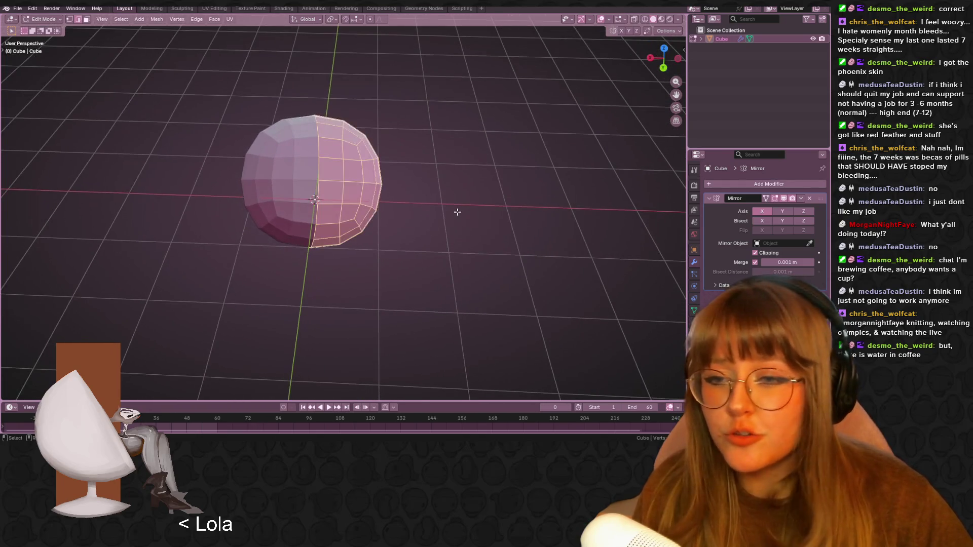
scroll(467, 174, up, 3)
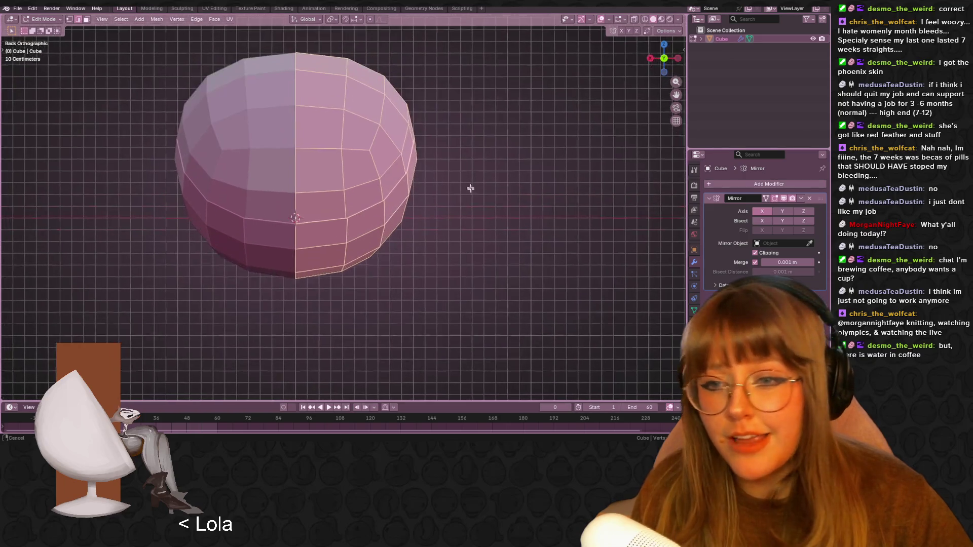
key(g)
click(485, 198)
scroll(485, 198, down, 5)
mouse_move(485, 198)
middle_down()
mouse_move(502, 272)
mouse_move(394, 189)
mouse_move(370, 84)
mouse_move(480, 169)
mouse_move(446, 246)
mouse_move(356, 102)
mouse_move(353, 77)
mouse_move(397, 88)
mouse_move(432, 138)
mouse_move(448, 141)
mouse_move(432, 183)
mouse_move(441, 145)
mouse_move(365, 204)
mouse_move(424, 174)
mouse_move(374, 229)
mouse_move(304, 137)
middle_up()
key(Tab)
scroll(370, 83, up, 4)
click(671, 58)
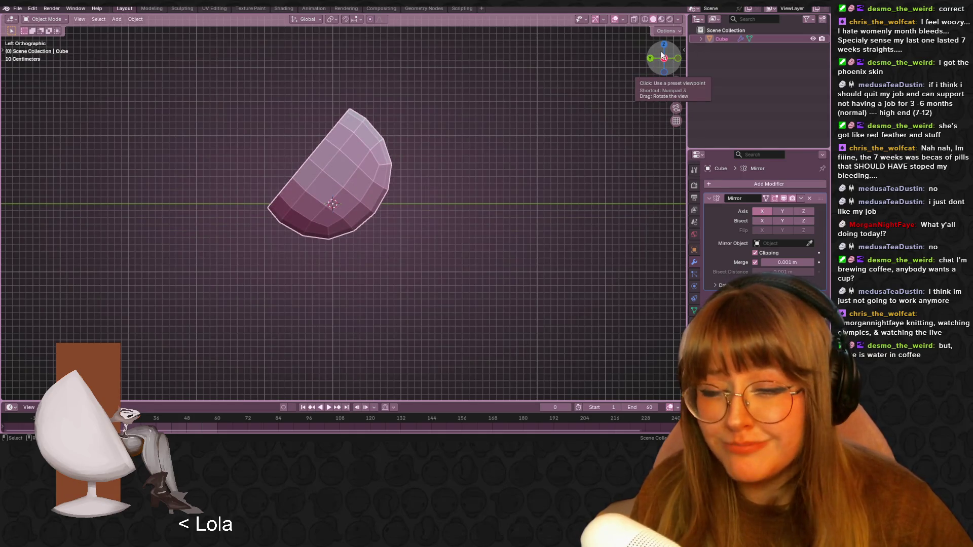
- Move the shell object slightly upward, then enter Edit Mode
shift+middle_drag(440, 96, 421, 120)
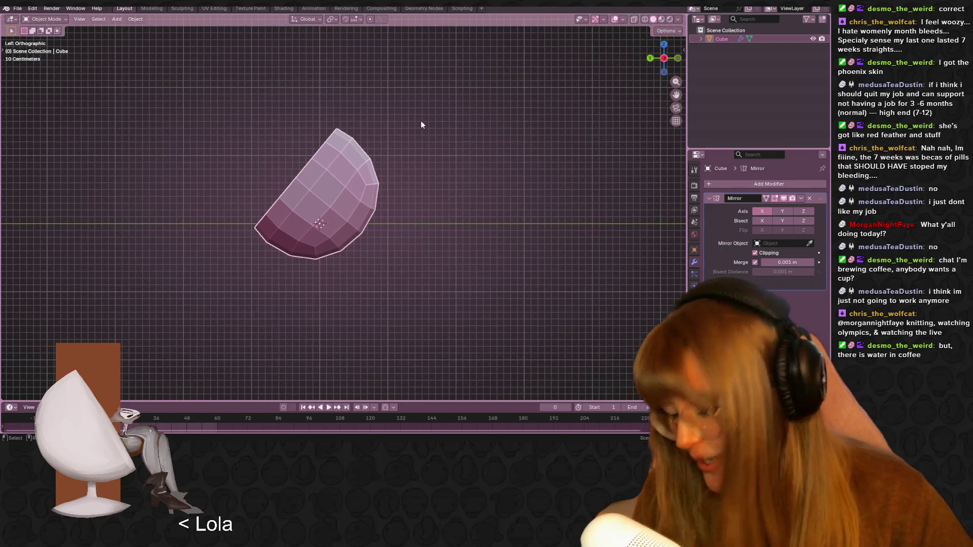
key(r)
key(g)
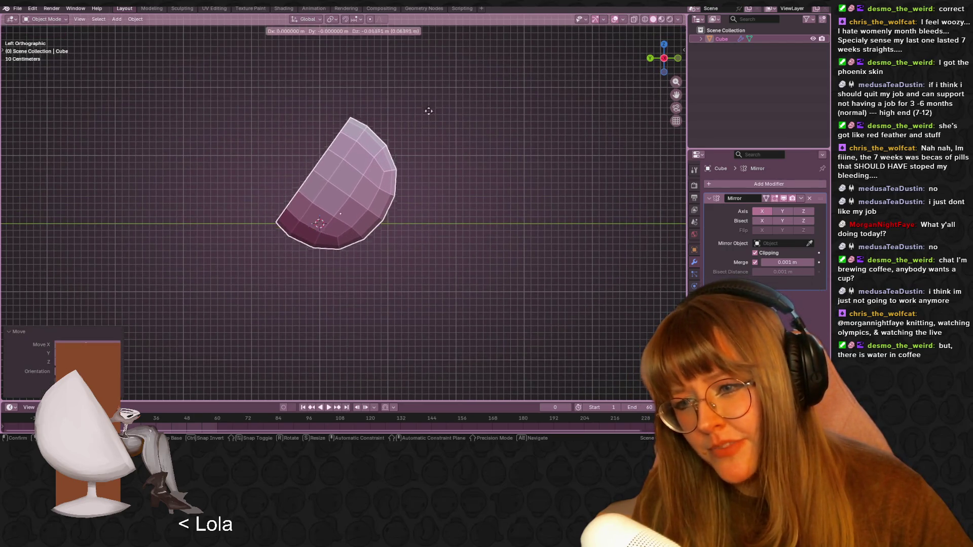
click(432, 113)
key(Tab)
- In side view, extrude the rim edge up-left and scale the new loop down slightly
mouse_move(391, 126)
middle_down()
mouse_move(406, 155)
mouse_move(421, 132)
mouse_move(480, 145)
mouse_move(479, 163)
middle_up()
key(ctrl+KP_3)
scroll(442, 123, up, 3)
key(e)
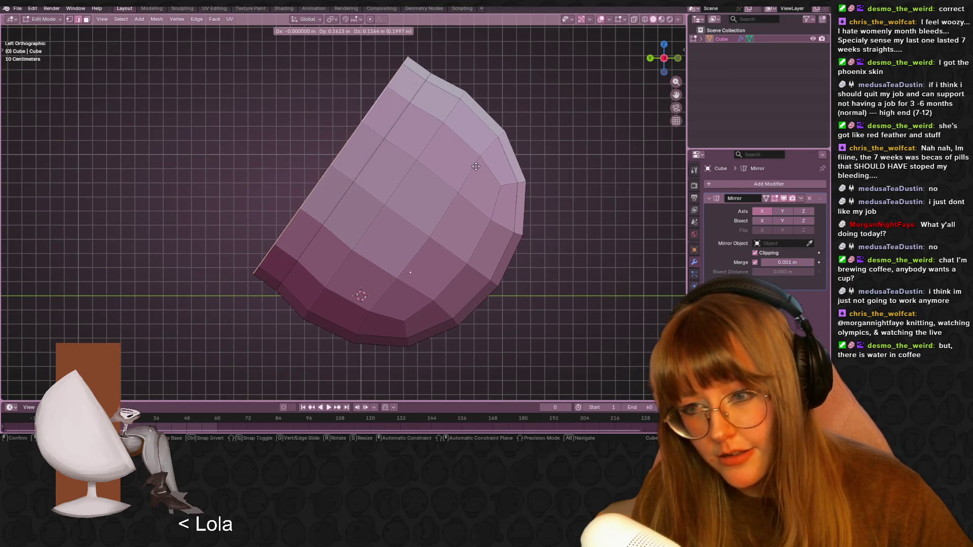
click(476, 167)
key(x)
shift+middle_drag(443, 76, 438, 80)
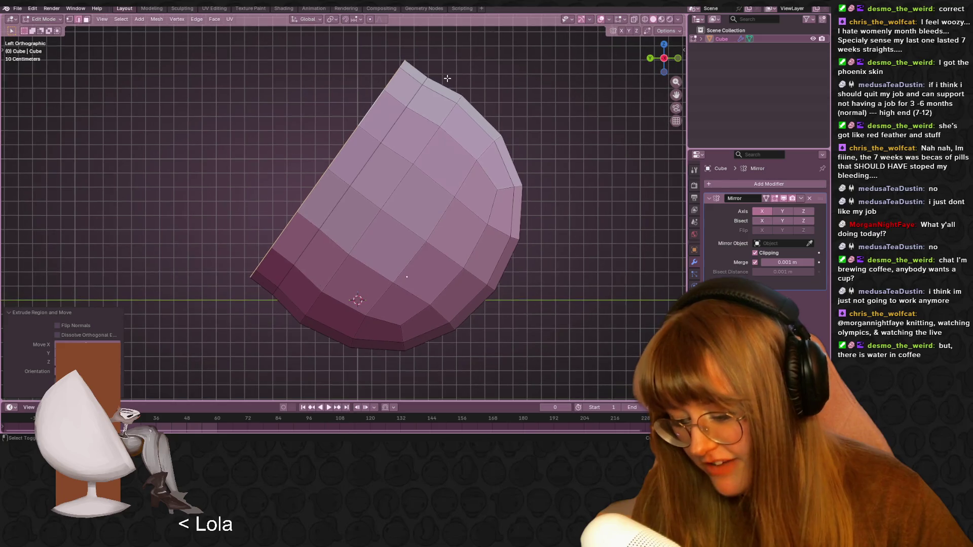
key(s)
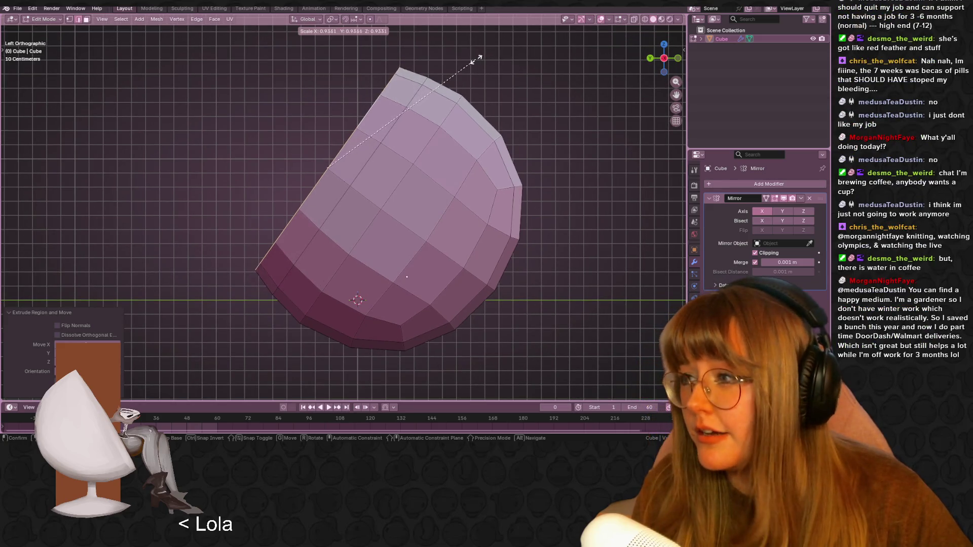
click(471, 61)
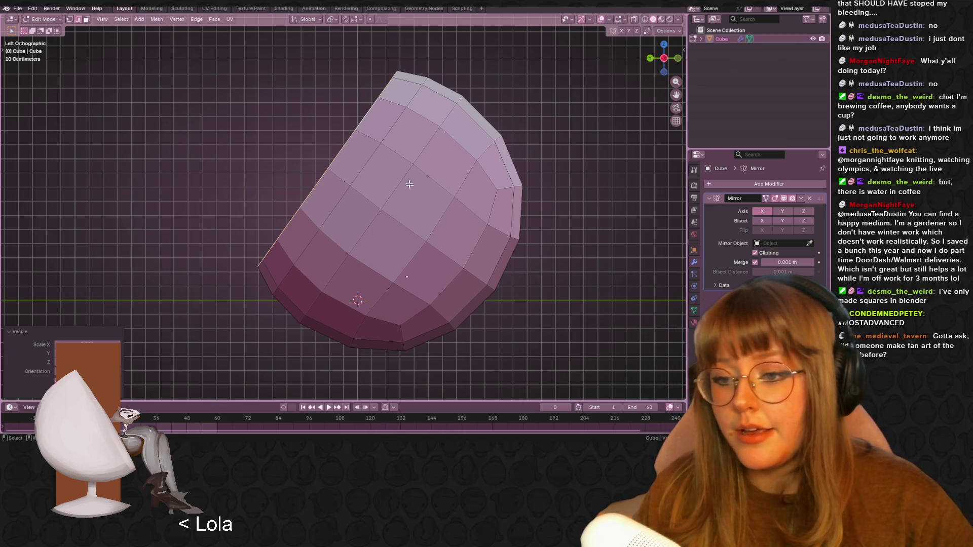
- Undo the newest rim loop's change and reselect the real half of the mesh
scroll(446, 100, down, 1)
shift+middle_drag(446, 125, 446, 100)
key(ctrl+z)
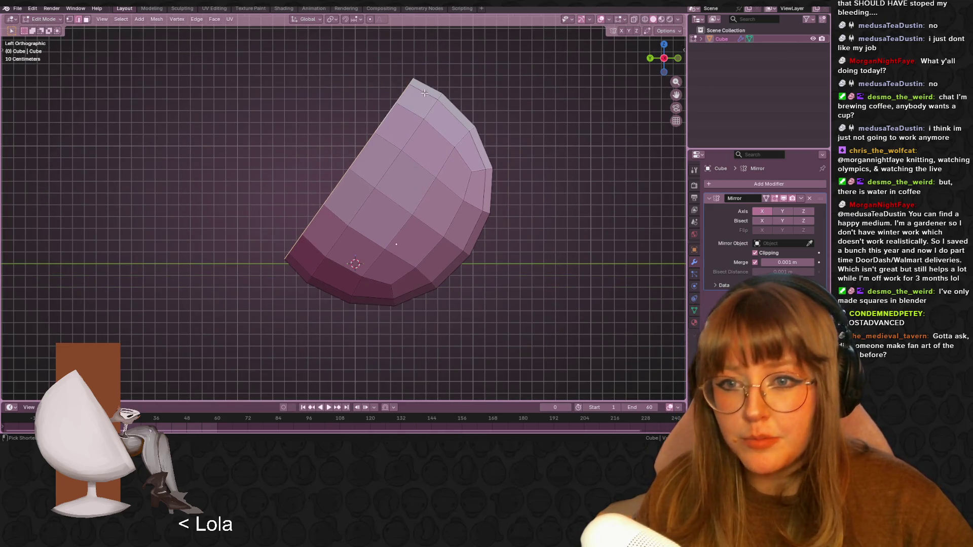
mouse_move(513, 126)
middle_down()
mouse_move(422, 127)
mouse_move(403, 203)
mouse_move(507, 193)
middle_up()
key(a)
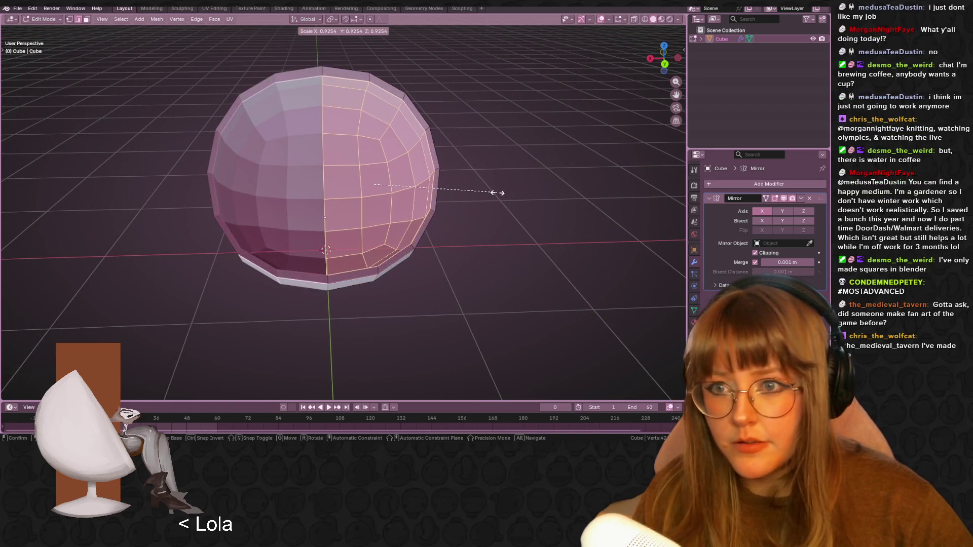
click(498, 193)
- Clear the selection, inspect the shell, and return to Object Mode in side view
mouse_move(524, 198)
middle_down()
mouse_move(507, 181)
mouse_move(465, 171)
mouse_move(554, 189)
mouse_move(547, 172)
mouse_move(560, 207)
mouse_move(517, 239)
middle_up()
click(517, 239)
mouse_move(426, 289)
middle_down()
mouse_move(495, 274)
mouse_move(451, 256)
mouse_move(395, 299)
mouse_move(281, 224)
mouse_move(348, 182)
mouse_move(480, 269)
mouse_move(278, 300)
mouse_move(435, 205)
mouse_move(76, 156)
mouse_move(84, 125)
middle_up()
key(Tab)
click(663, 58)
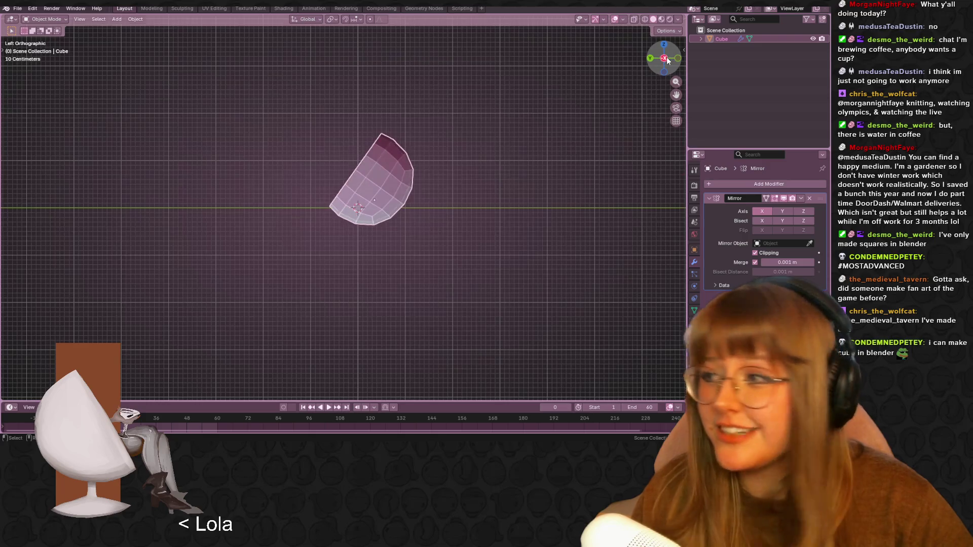
scroll(415, 260, up, 2)
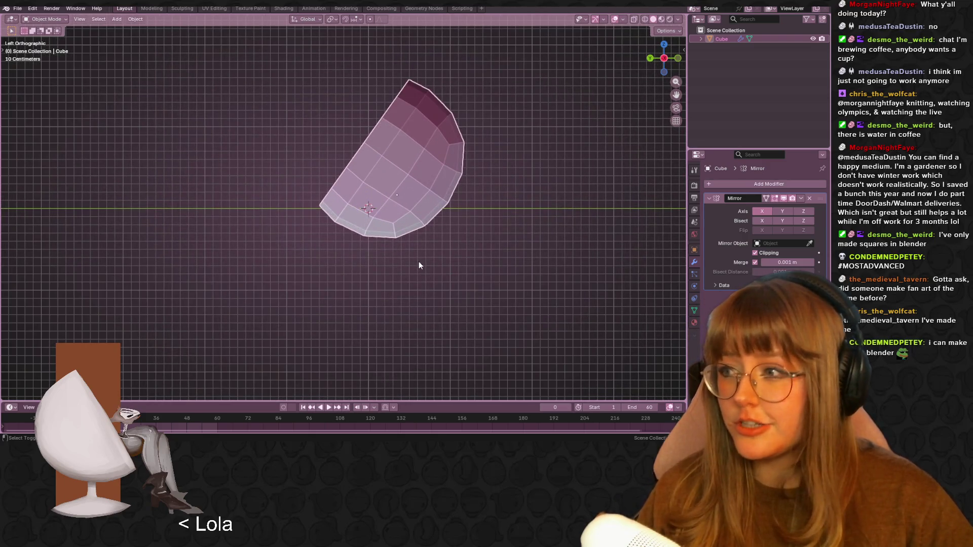
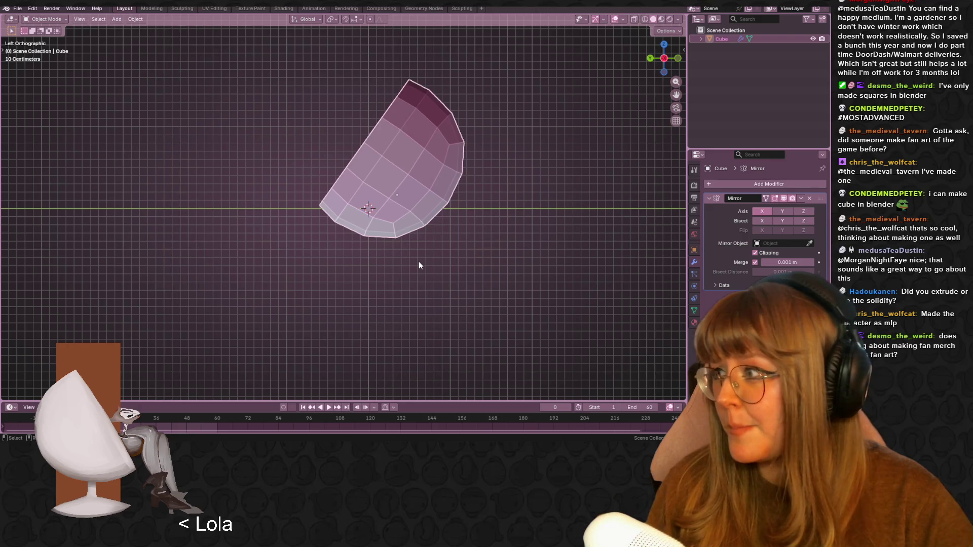
- Orbit to view the pink shell from above-front and switch it into Edit Mode
mouse_move(419, 266)
middle_down()
mouse_move(500, 229)
mouse_move(496, 250)
mouse_move(391, 236)
middle_up()
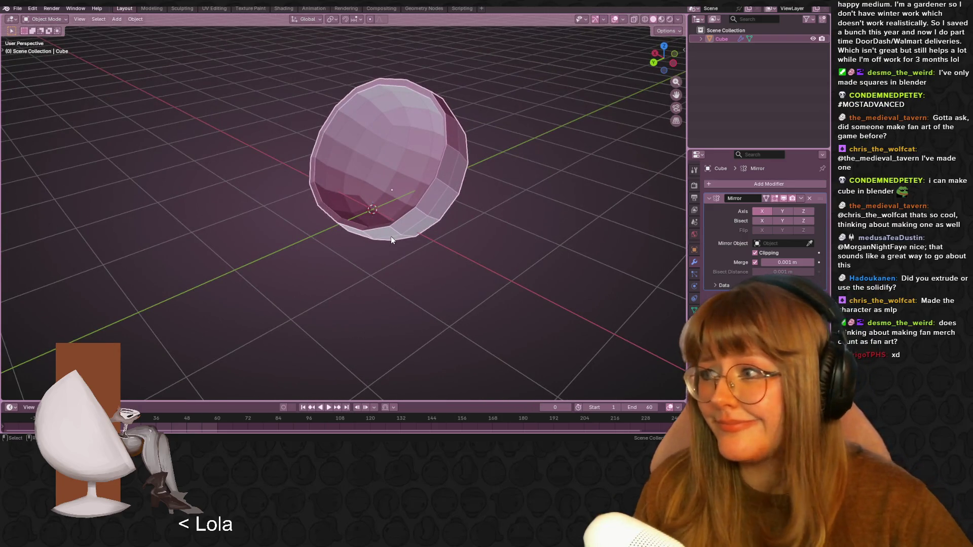
mouse_move(363, 193)
middle_down()
mouse_move(393, 188)
mouse_move(299, 264)
mouse_move(108, 257)
mouse_move(669, 159)
mouse_move(652, 182)
mouse_move(282, 260)
mouse_move(236, 257)
middle_up()
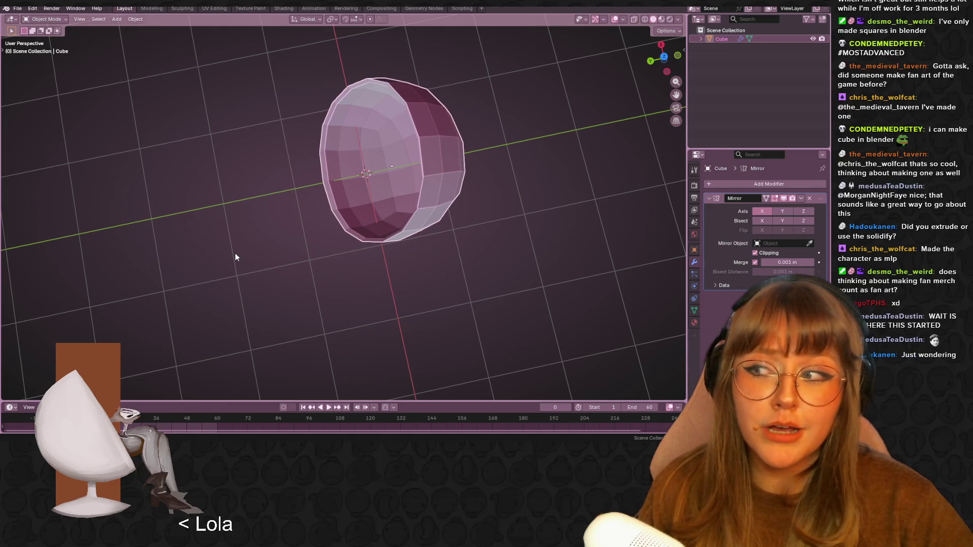
mouse_move(283, 278)
middle_down()
mouse_move(498, 124)
mouse_move(500, 160)
mouse_move(455, 139)
middle_up()
key(Tab)
mouse_move(391, 129)
middle_down()
mouse_move(465, 353)
mouse_move(354, 148)
mouse_move(399, 155)
mouse_move(393, 188)
mouse_move(445, 195)
mouse_move(499, 92)
middle_up()
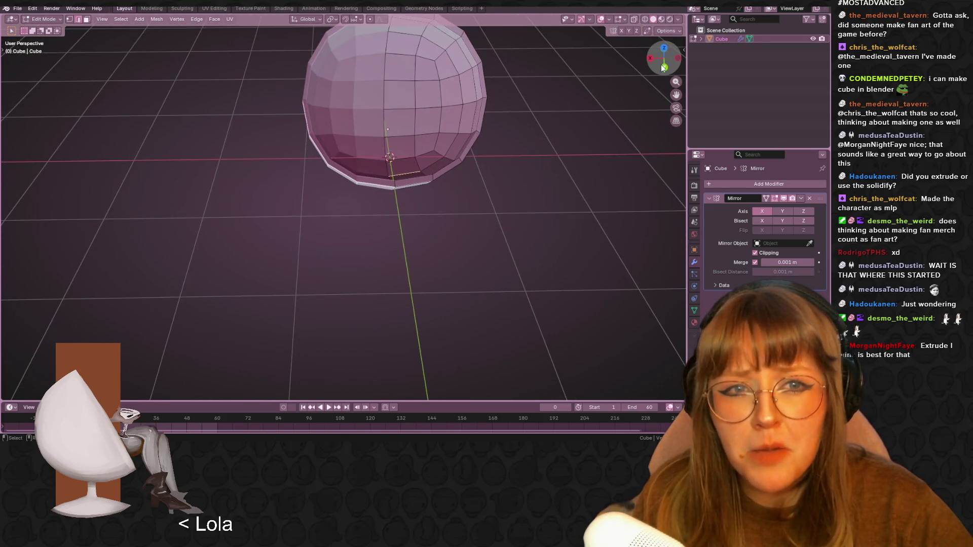
- From Back view, move the selected edge loop to a new position
click(663, 65)
scroll(354, 228, up, 4)
key(g)
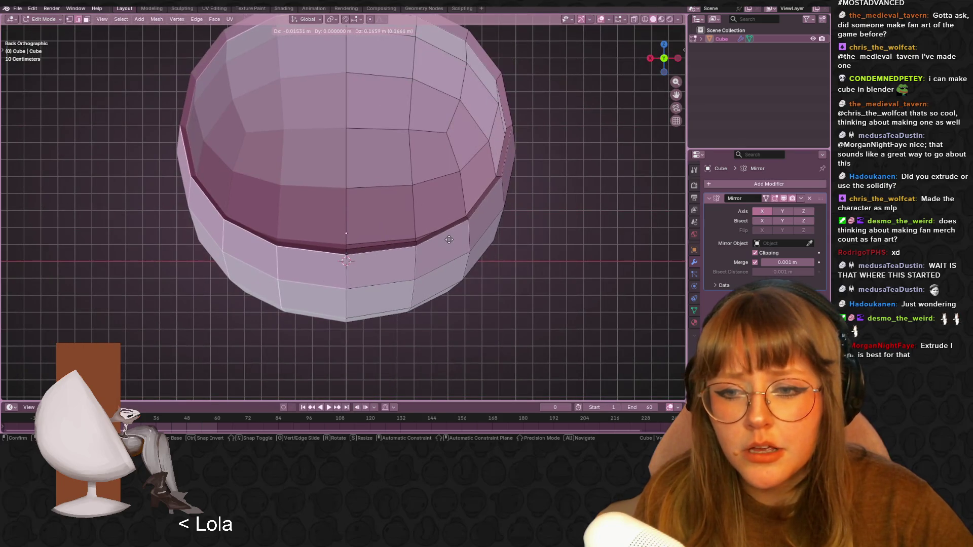
click(450, 242)
mouse_move(450, 242)
middle_down()
mouse_move(487, 306)
mouse_move(459, 299)
mouse_move(421, 268)
mouse_move(453, 240)
middle_up()
- Slide the selected loop along the shell surface twice
key(g)
key(g)
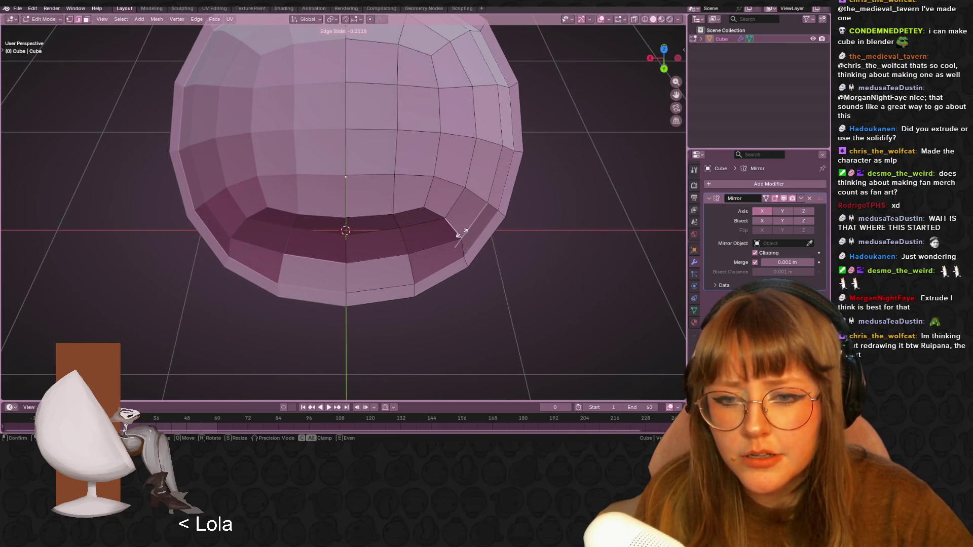
click(431, 202)
key(g)
key(g)
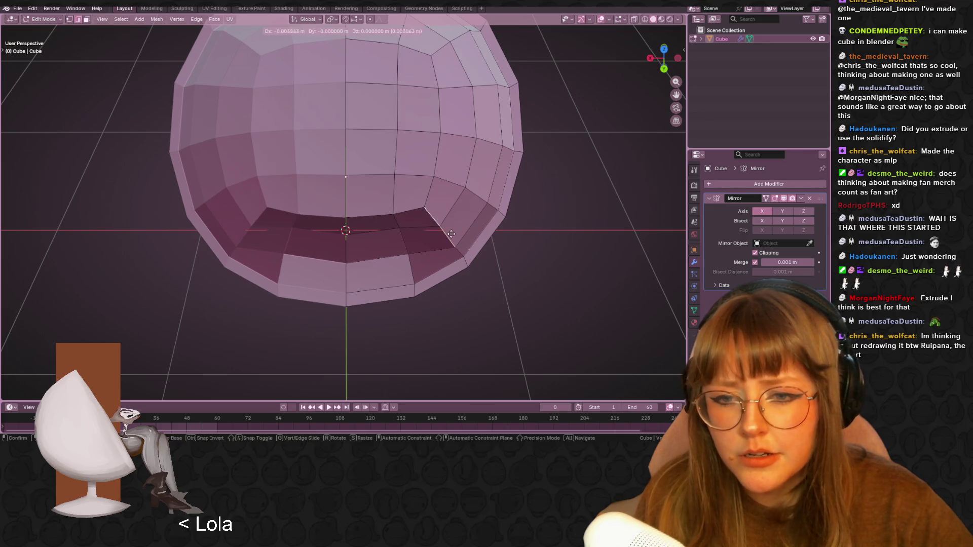
click(463, 228)
mouse_move(462, 228)
middle_down()
mouse_move(527, 225)
mouse_move(463, 234)
middle_up()
- Select the loop along the opening's upper edge and slide it
click(384, 207)
key(g)
key(g)
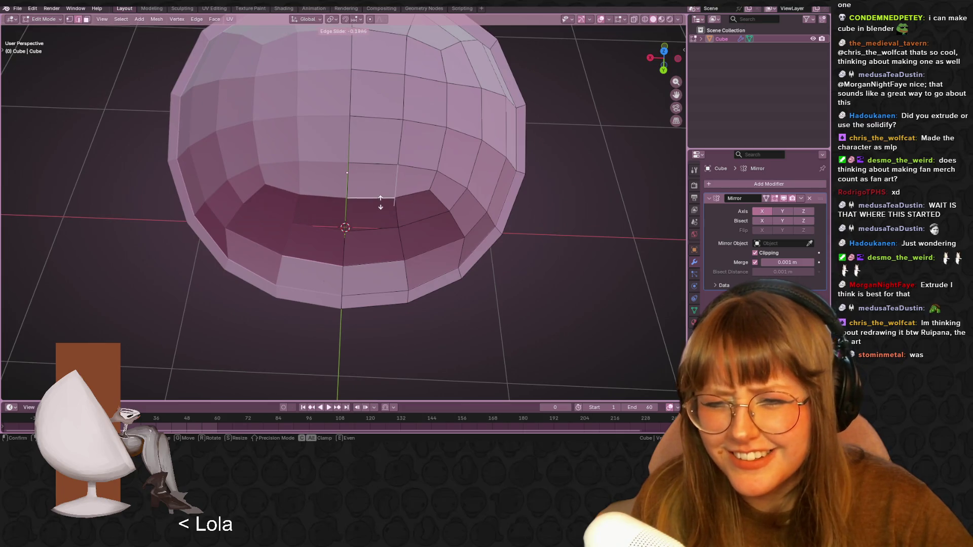
click(385, 201)
middle_drag(385, 200, 400, 129)
scroll(426, 146, down, 3)
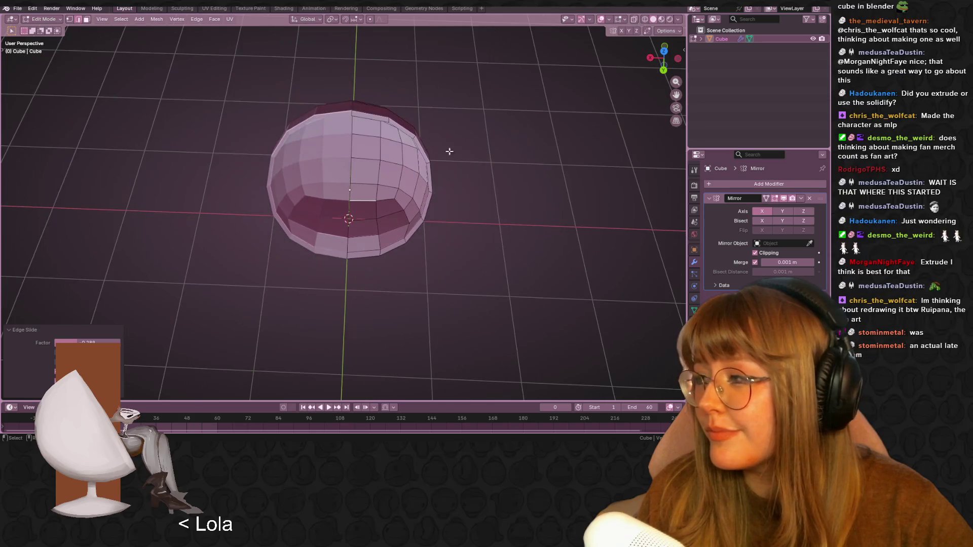
mouse_move(462, 191)
middle_down()
mouse_move(445, 195)
mouse_move(547, 203)
mouse_move(488, 207)
mouse_move(452, 226)
mouse_move(431, 197)
mouse_move(443, 208)
mouse_move(436, 180)
mouse_move(469, 220)
mouse_move(497, 211)
mouse_move(466, 231)
middle_up()
- Scale the selected loop to widen the seat opening
key(s)
click(451, 177)
scroll(467, 231, up, 3)
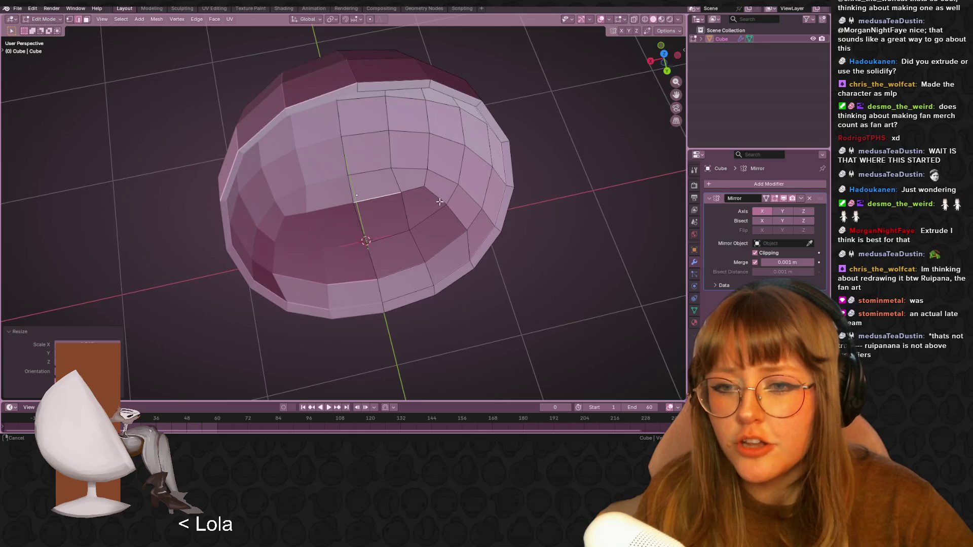
- In vertex mode, slide a vertex along its edge, then return to Object Mode
key(1)
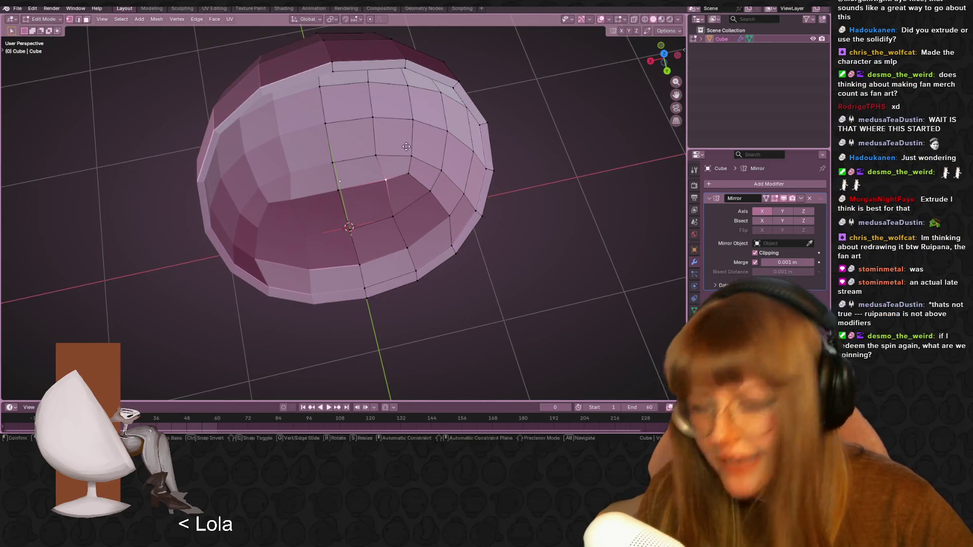
key(shift+v)
click(436, 153)
mouse_move(436, 153)
middle_down()
mouse_move(354, 228)
mouse_move(270, 281)
mouse_move(363, 246)
mouse_move(539, 231)
mouse_move(402, 293)
mouse_move(279, 223)
mouse_move(325, 177)
mouse_move(473, 228)
mouse_move(606, 211)
mouse_move(647, 218)
mouse_move(503, 275)
middle_up()
key(Tab)
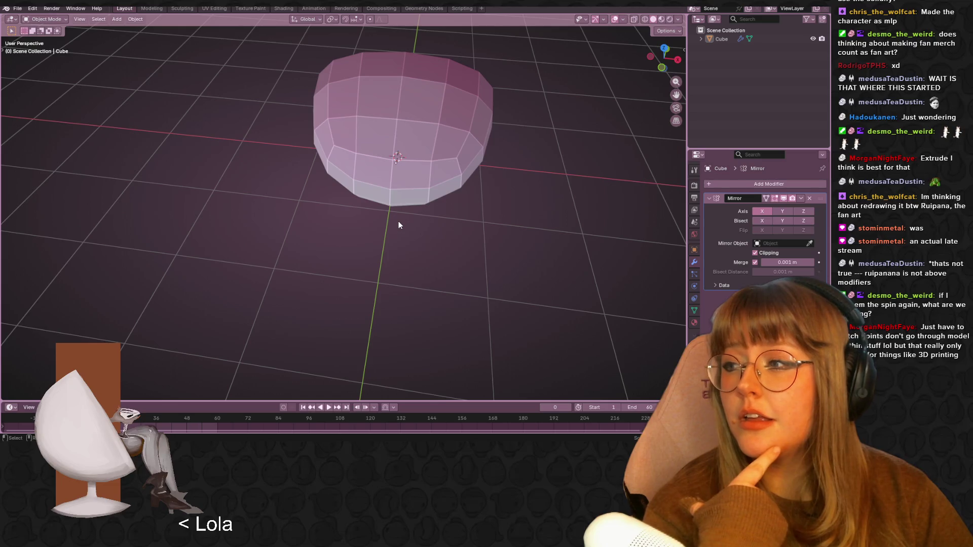
mouse_move(485, 202)
middle_down()
mouse_move(343, 163)
mouse_move(239, 167)
mouse_move(495, 193)
mouse_move(579, 132)
mouse_move(474, 146)
mouse_move(470, 154)
mouse_move(480, 156)
mouse_move(262, 300)
middle_up()
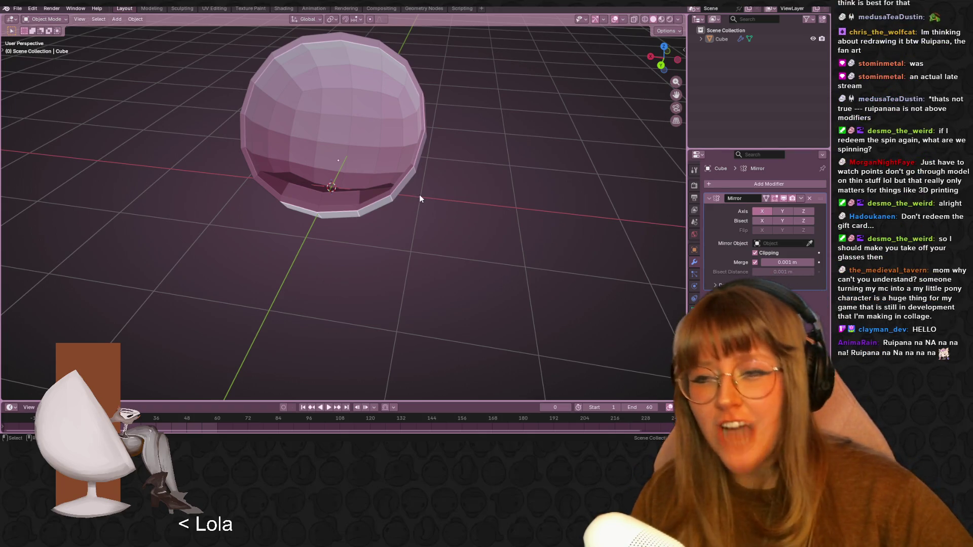
- Back in Edit Mode from Back view, move the selected lower-rim vertex to reshape the opening
middle_drag(420, 194, 440, 225)
scroll(440, 225, up, 5)
key(Tab)
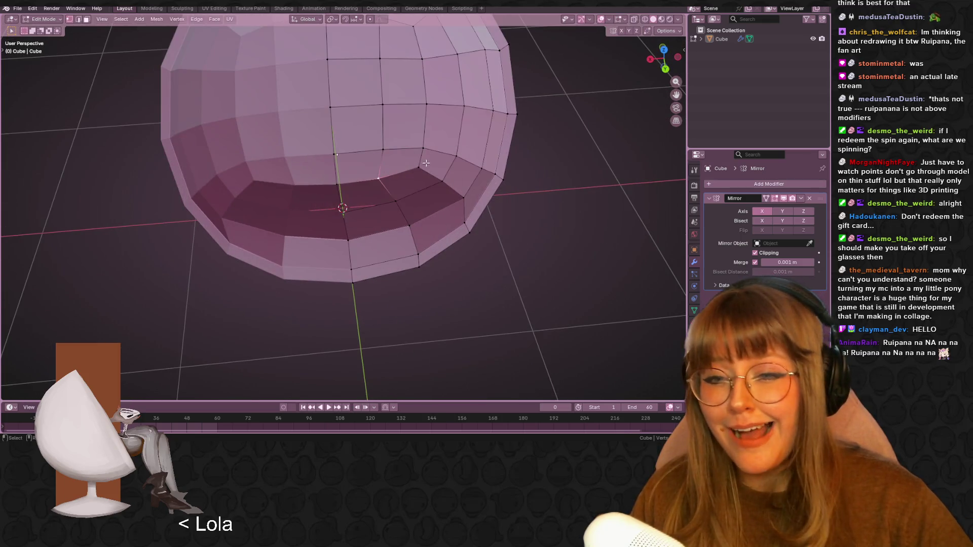
click(665, 69)
middle_drag(466, 151, 421, 240)
key(g)
click(451, 186)
middle_drag(481, 227, 485, 194)
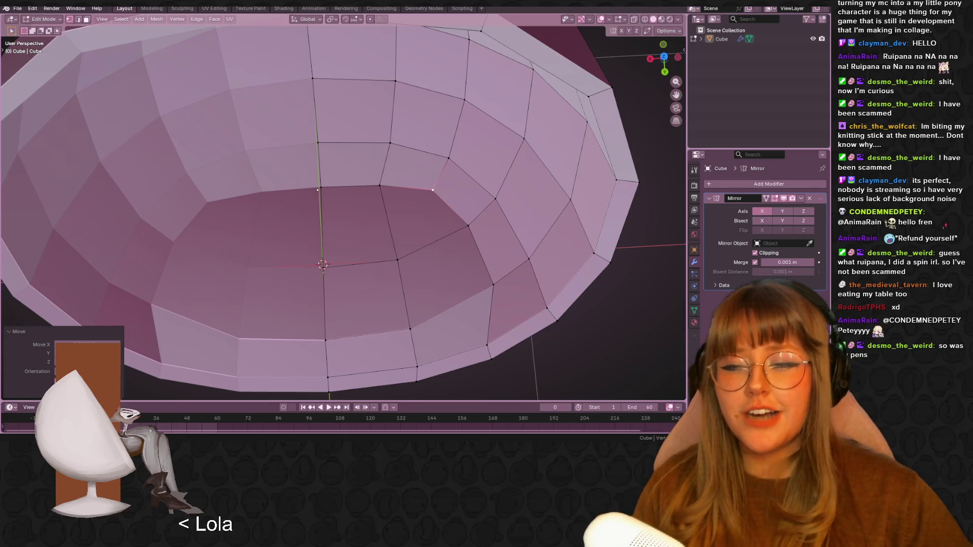
- Viewing the bowl from below, slide a lower-rim vertex along its edge with Shift+V
mouse_move(386, 233)
shift+middle_down()
mouse_move(423, 173)
mouse_move(392, 180)
mouse_move(407, 174)
mouse_move(407, 149)
mouse_move(424, 152)
mouse_move(435, 139)
mouse_move(391, 158)
mouse_move(424, 148)
mouse_move(409, 160)
mouse_move(417, 152)
shift+middle_up()
scroll(405, 154, up, 3)
scroll(409, 159, down, 2)
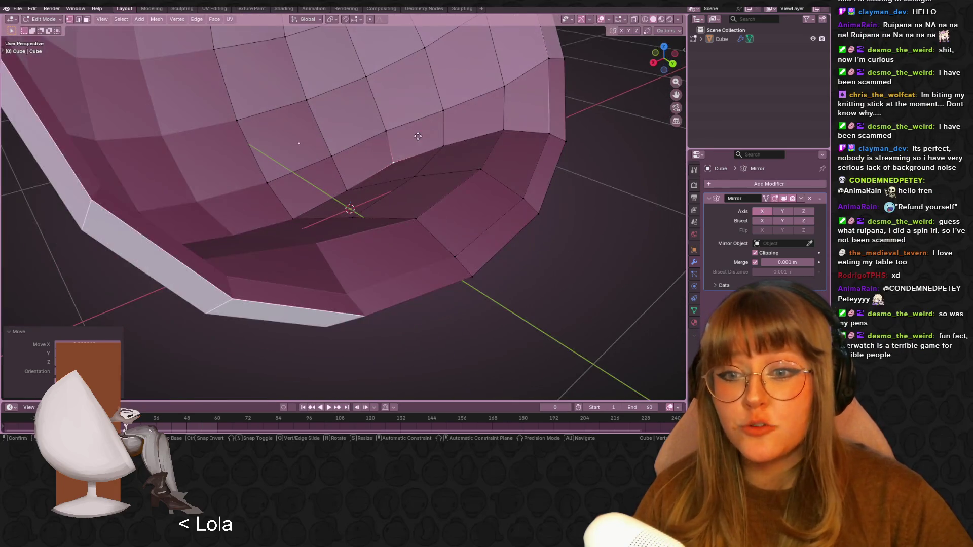
mouse_move(425, 187)
middle_down()
mouse_move(391, 246)
mouse_move(445, 156)
mouse_move(416, 140)
mouse_move(445, 133)
mouse_move(443, 147)
mouse_move(457, 112)
mouse_move(526, 124)
mouse_move(517, 191)
middle_up()
key(shift+v)
click(393, 244)
scroll(482, 131, down, 5)
mouse_move(379, 190)
middle_down()
mouse_move(346, 134)
mouse_move(360, 190)
mouse_move(313, 68)
middle_up()
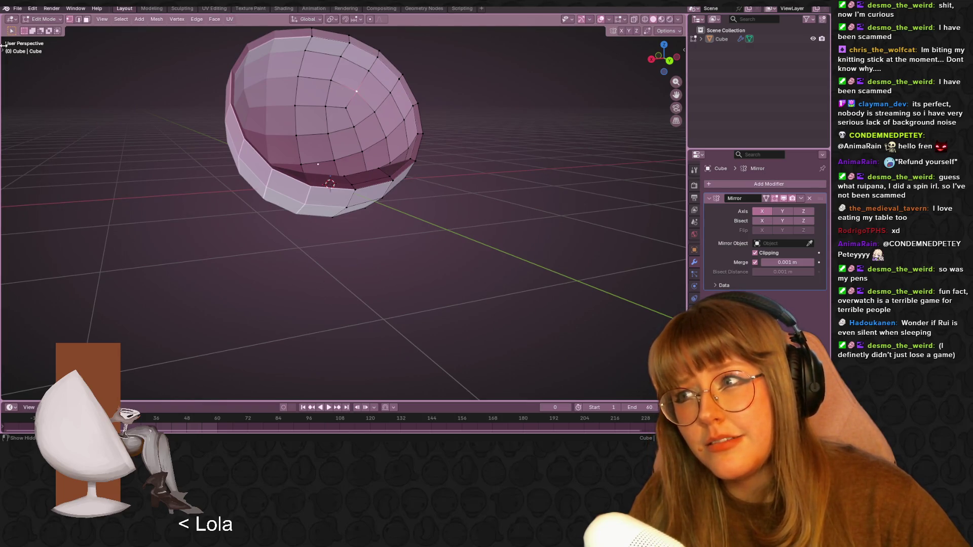
- Circle-select the upper shell faces and the lower rim vertices
click(3, 47)
drag(16, 49, 58, 75)
mouse_move(341, 80)
middle_down()
mouse_move(361, 113)
mouse_move(348, 154)
middle_up()
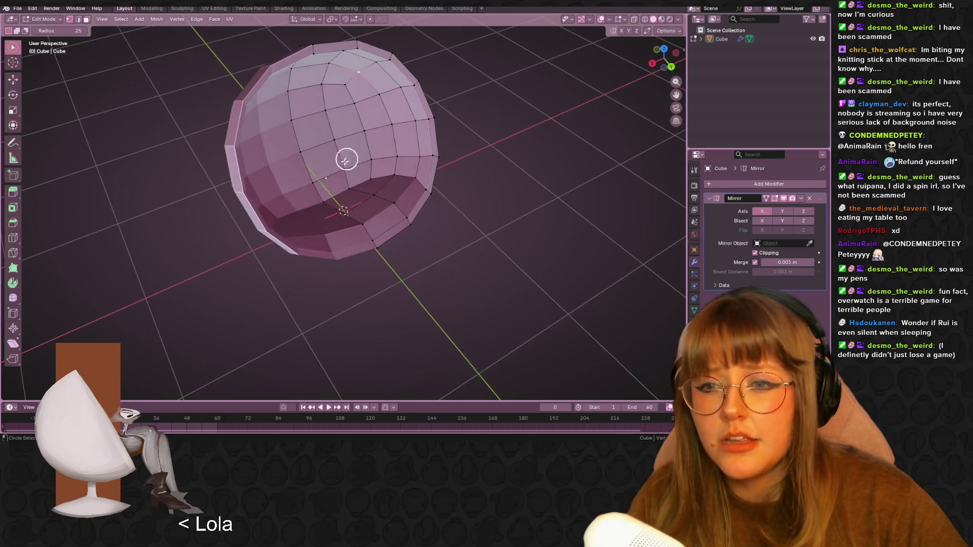
mouse_move(319, 182)
mouse_down()
mouse_move(393, 161)
mouse_move(406, 143)
mouse_move(389, 115)
mouse_move(308, 152)
mouse_move(306, 98)
mouse_move(388, 89)
mouse_move(387, 98)
mouse_up()
mouse_move(387, 98)
middle_down()
mouse_move(378, 78)
mouse_move(378, 93)
mouse_move(382, 63)
mouse_move(365, 76)
mouse_move(384, 137)
mouse_move(373, 124)
middle_up()
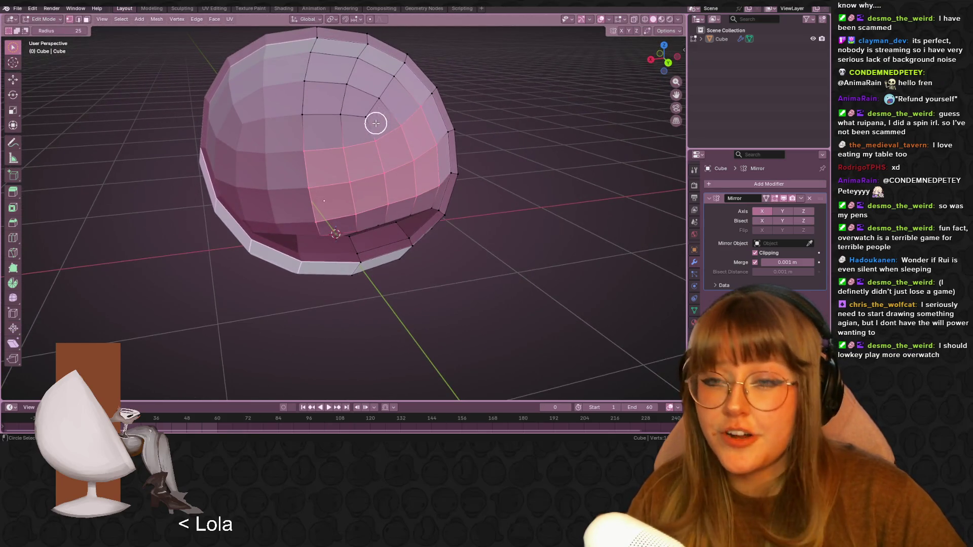
mouse_move(362, 145)
mouse_down()
mouse_move(374, 135)
mouse_move(306, 115)
mouse_move(302, 83)
mouse_move(384, 106)
mouse_move(373, 71)
mouse_move(311, 55)
mouse_up()
mouse_move(310, 55)
middle_down()
mouse_move(398, 103)
mouse_move(365, 137)
mouse_move(360, 182)
mouse_move(449, 137)
mouse_move(506, 176)
mouse_move(463, 128)
mouse_move(447, 134)
middle_up()
scroll(461, 117, up, 3)
mouse_move(447, 170)
mouse_down()
mouse_move(394, 163)
mouse_move(334, 185)
mouse_up()
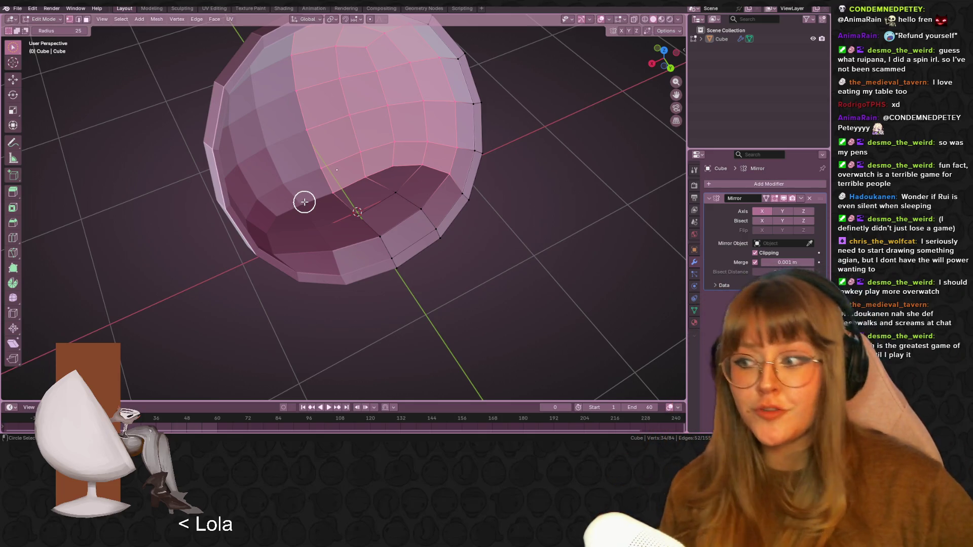
mouse_move(413, 189)
mouse_down()
mouse_move(372, 222)
mouse_move(515, 189)
mouse_up()
mouse_move(515, 189)
middle_down()
mouse_move(498, 111)
mouse_move(405, 180)
mouse_move(461, 161)
mouse_move(450, 195)
mouse_move(508, 119)
middle_up()
- From Back view, scale the selection down to 0.93 to tighten the opening's rim
click(675, 64)
mouse_move(450, 136)
shift+middle_down()
mouse_move(476, 198)
mouse_move(543, 213)
mouse_move(469, 234)
mouse_move(440, 223)
mouse_move(384, 237)
mouse_move(513, 230)
mouse_move(614, 198)
mouse_move(653, 74)
shift+middle_up()
key(s)
click(478, 170)
mouse_move(330, 191)
middle_down()
mouse_move(461, 152)
mouse_move(336, 200)
mouse_move(351, 165)
middle_up()
click(679, 20)
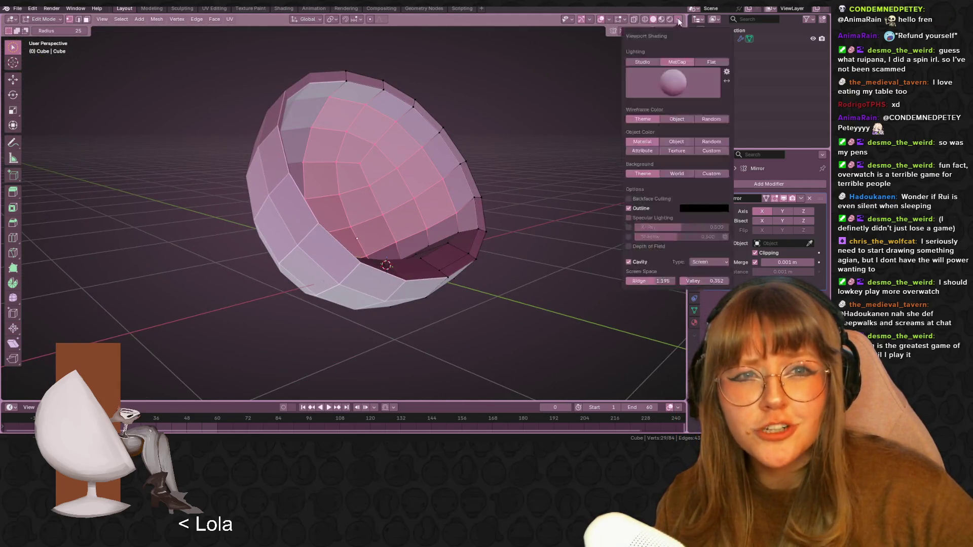
click(671, 23)
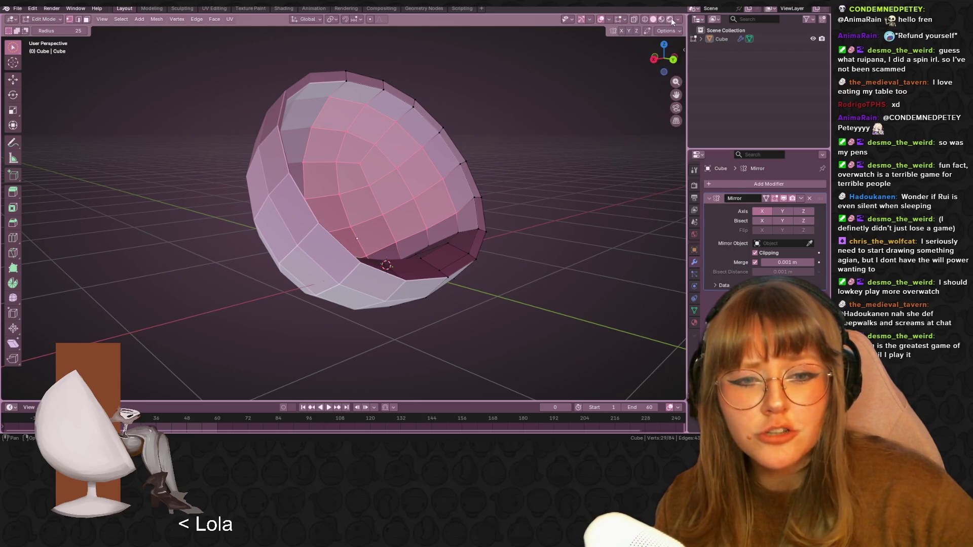
mouse_move(496, 157)
middle_down()
mouse_move(563, 174)
mouse_move(595, 132)
middle_up()
mouse_move(580, 137)
middle_down()
mouse_move(544, 176)
mouse_move(478, 217)
mouse_move(365, 225)
middle_up()
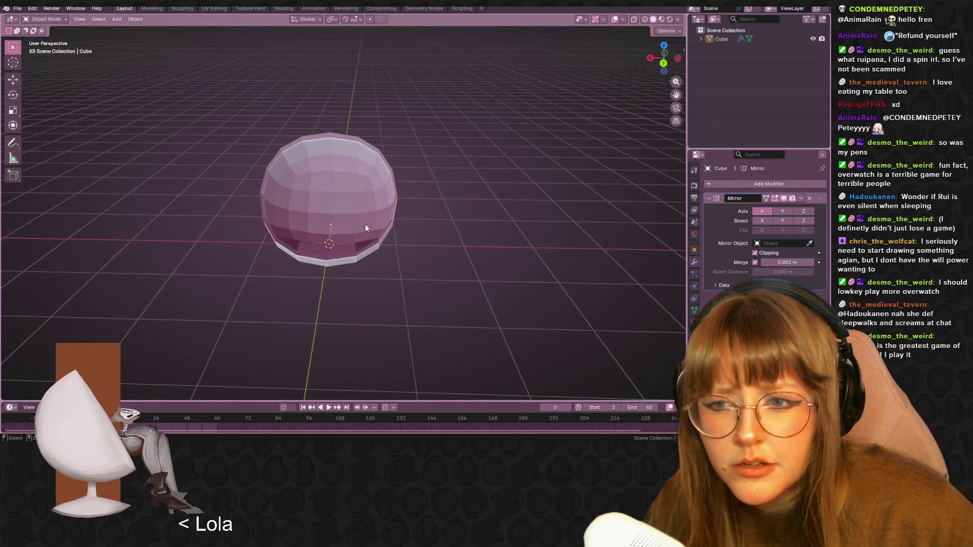
key(Tab)
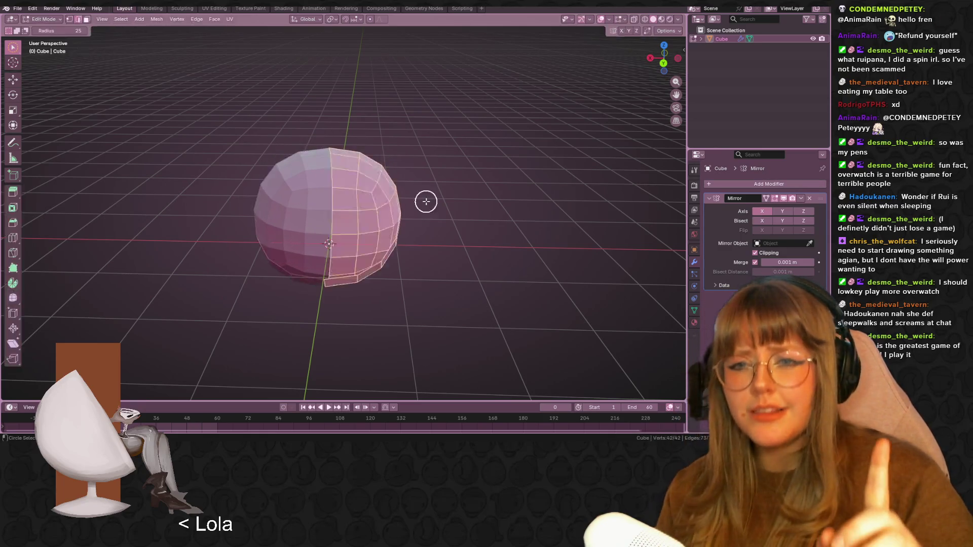
mouse_move(426, 205)
middle_down()
mouse_move(454, 227)
mouse_move(434, 251)
mouse_move(521, 281)
mouse_move(382, 198)
mouse_move(384, 211)
mouse_move(456, 129)
mouse_move(536, 153)
middle_up()
key(Tab)
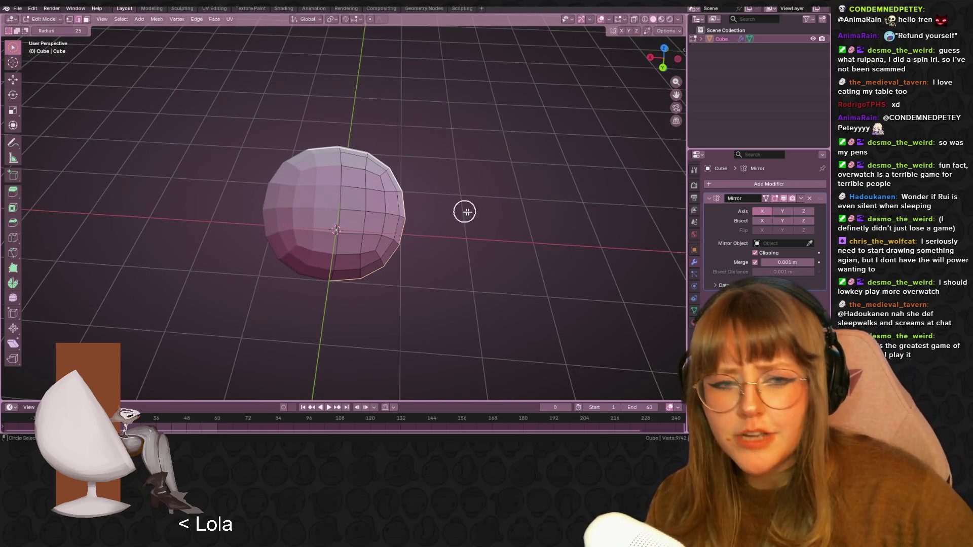
click(745, 181)
- Add a Solidify modifier to the mirrored shell
click(745, 180)
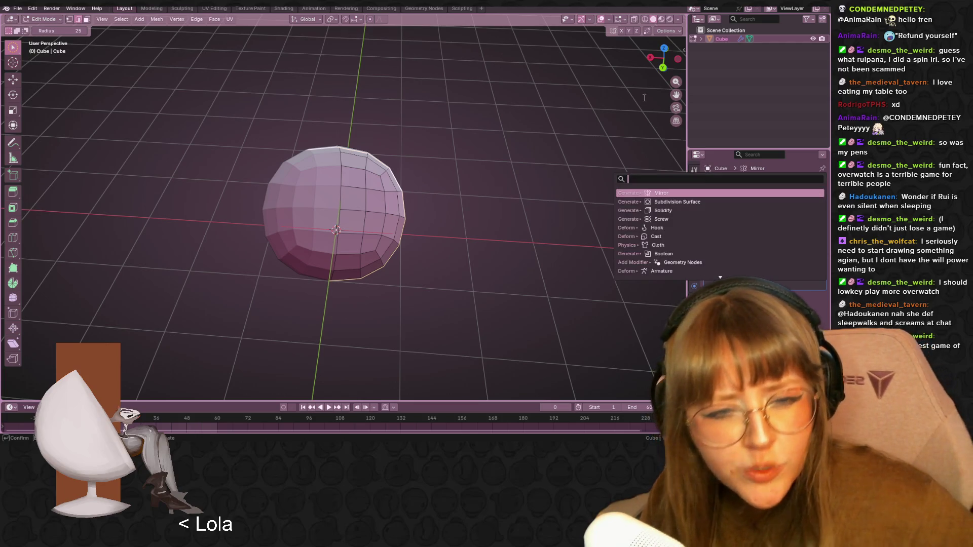
click(669, 211)
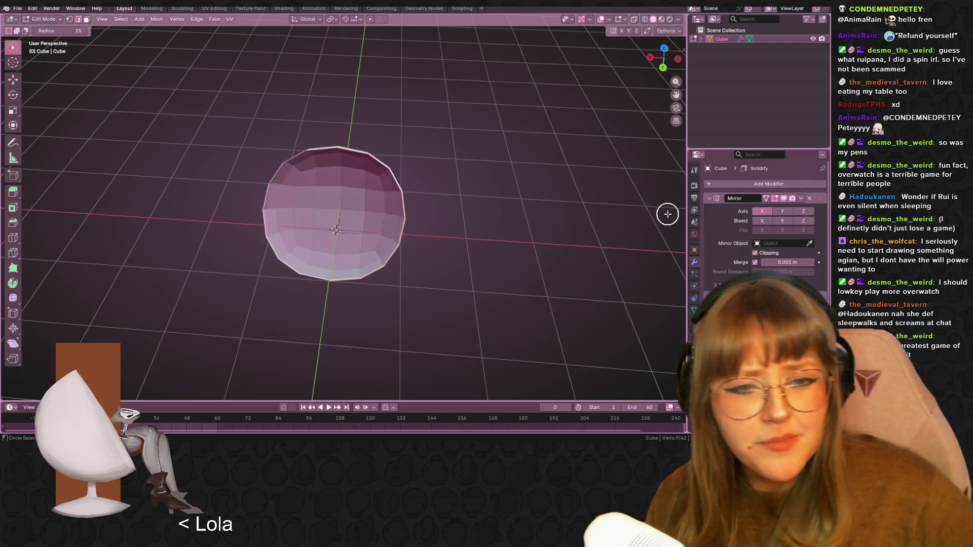
mouse_move(649, 211)
middle_down()
mouse_move(442, 104)
mouse_move(525, 141)
mouse_move(419, 234)
middle_up()
scroll(419, 235, up, 3)
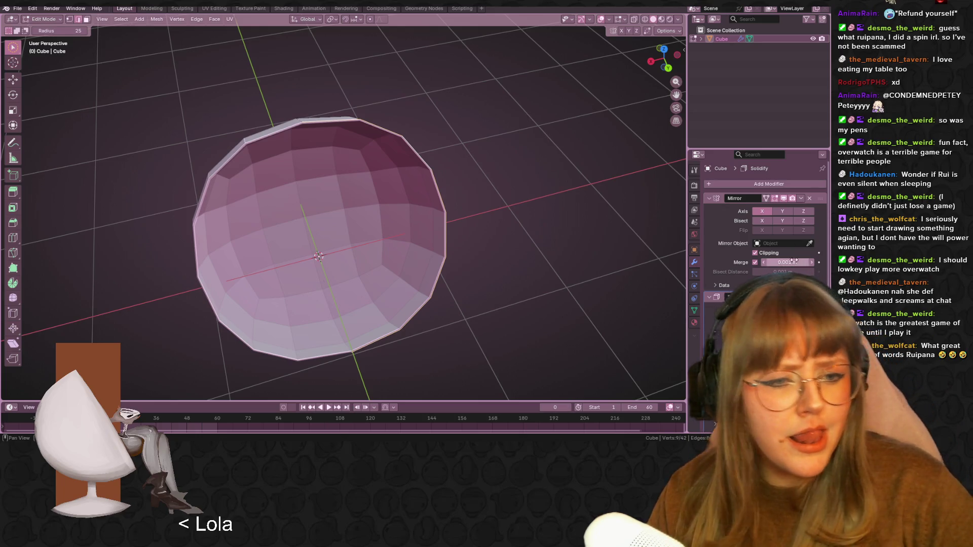
- Turn off Mirror's Merge and scale the opening's outer vertex ring outward
click(755, 263)
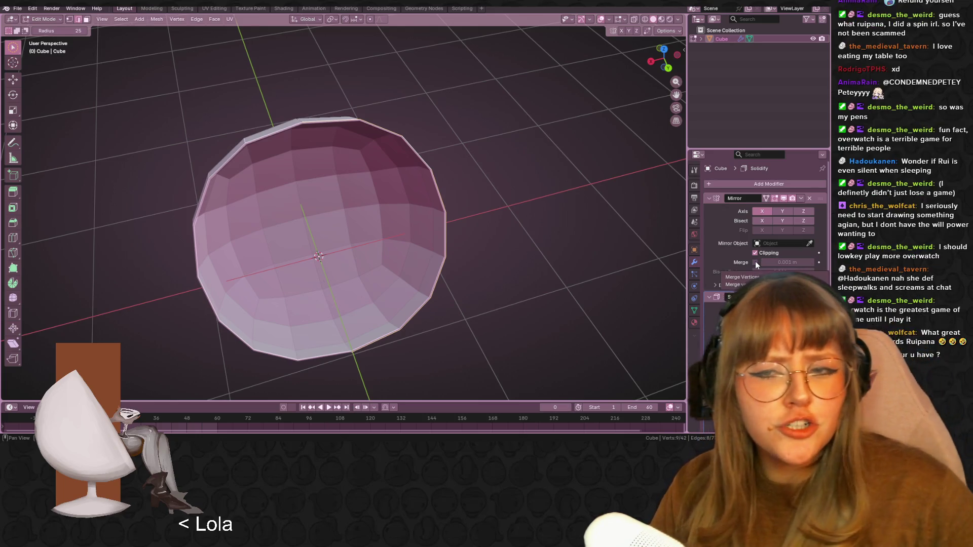
scroll(482, 215, up, 1)
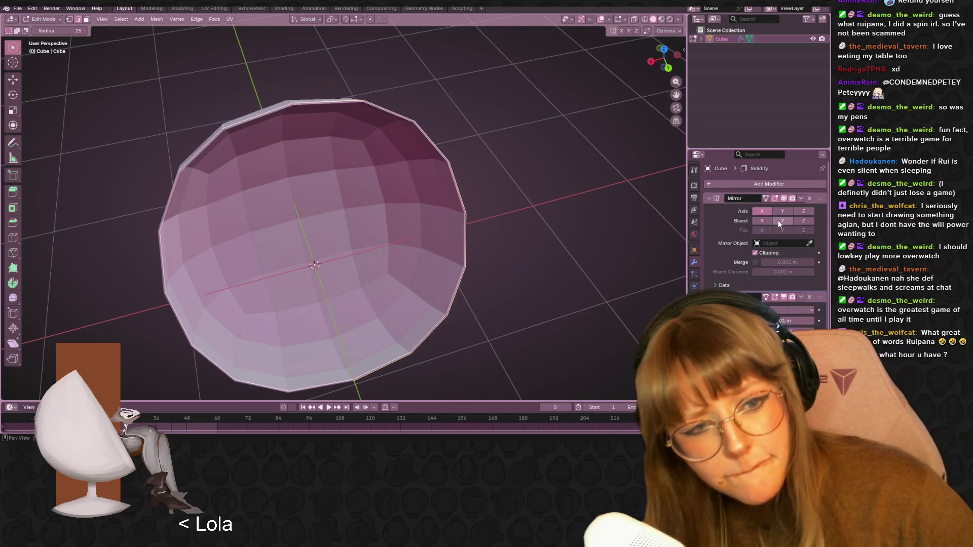
mouse_move(374, 191)
middle_down()
mouse_move(321, 93)
mouse_move(294, 142)
mouse_move(343, 182)
mouse_move(382, 159)
mouse_move(510, 121)
mouse_move(506, 137)
mouse_move(564, 184)
middle_up()
mouse_move(495, 355)
middle_down()
mouse_move(482, 285)
mouse_move(426, 218)
middle_up()
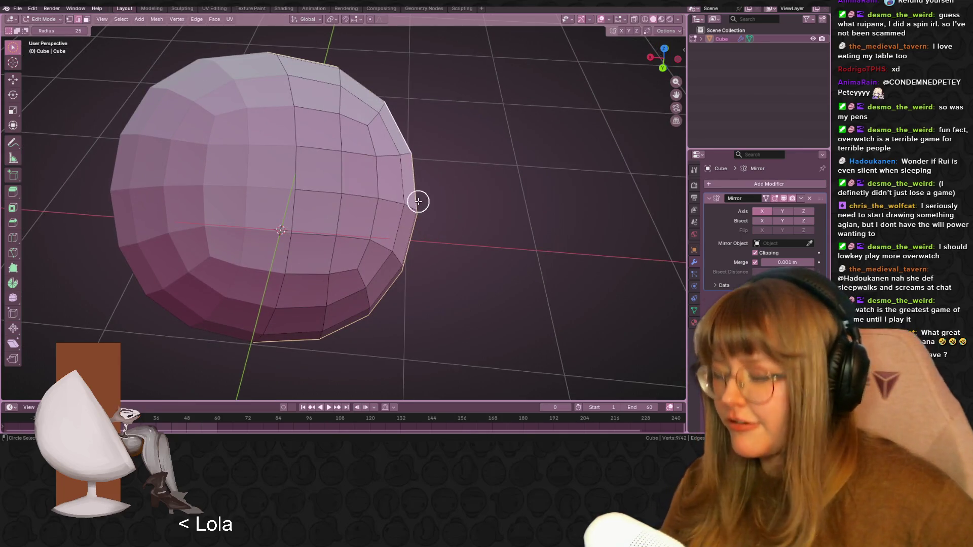
key(s)
click(481, 202)
- Select all of the shell's vertices
scroll(522, 174, down, 5)
scroll(532, 191, up, 3)
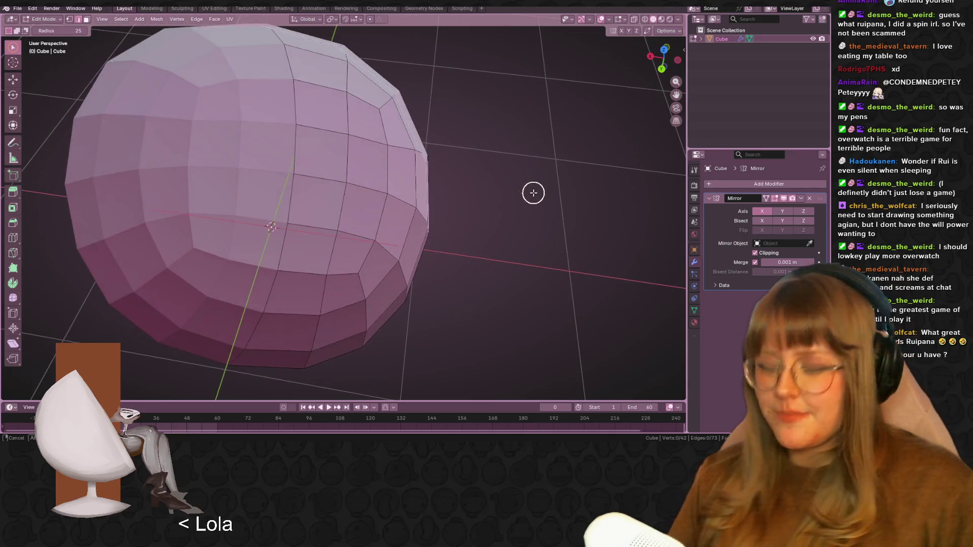
key(a)
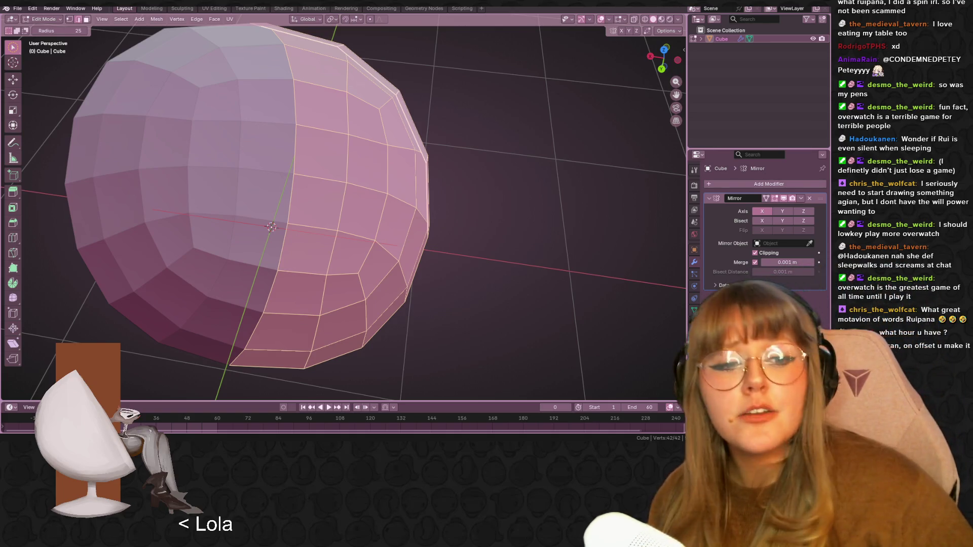
- Add Solidify below Mirror, then clear the mesh selection and inspect the bowl
click(790, 184)
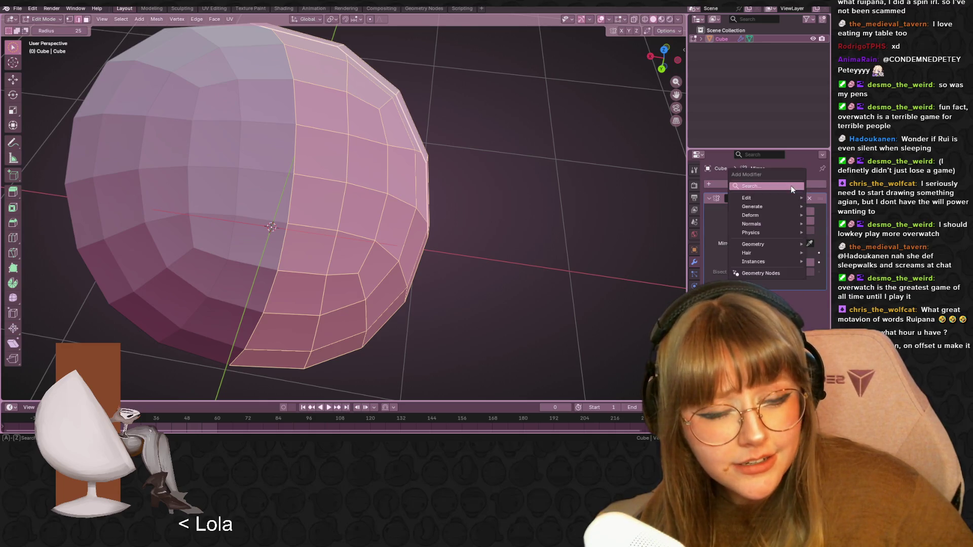
click(741, 186)
key(Return)
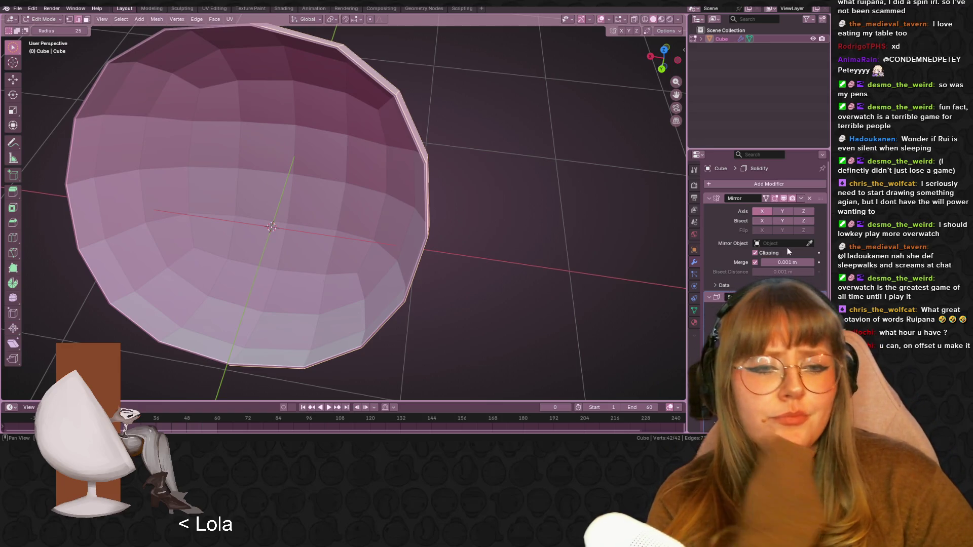
click(800, 198)
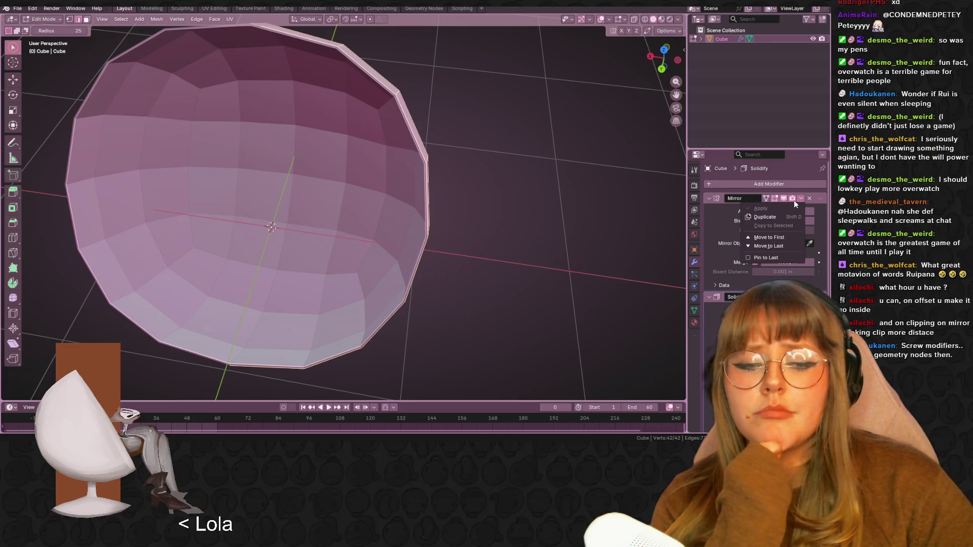
key(Escape)
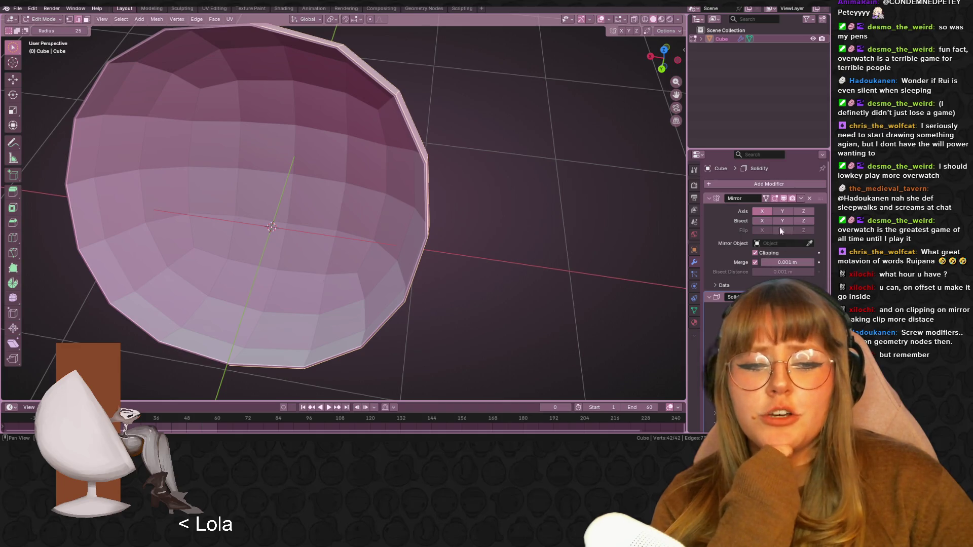
scroll(781, 236, down, 2)
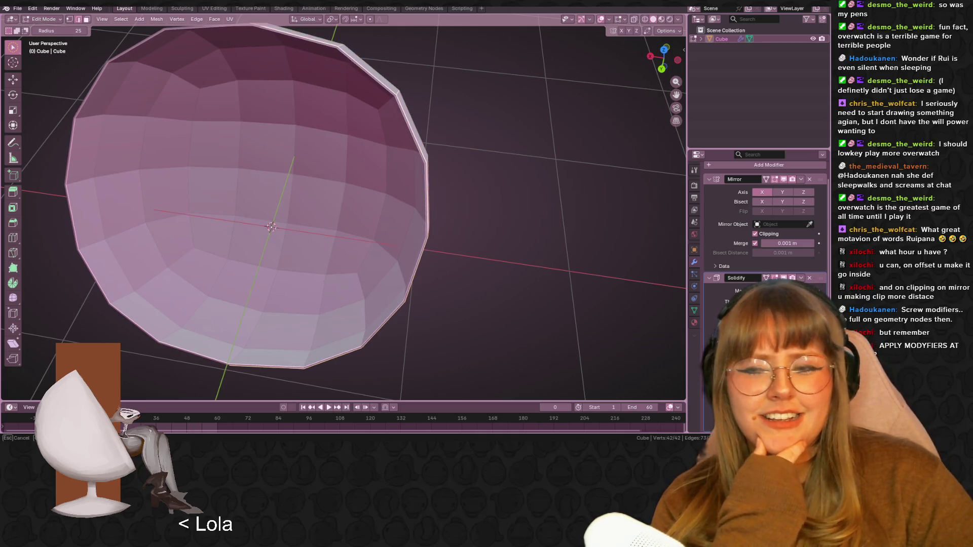
key(alt+a)
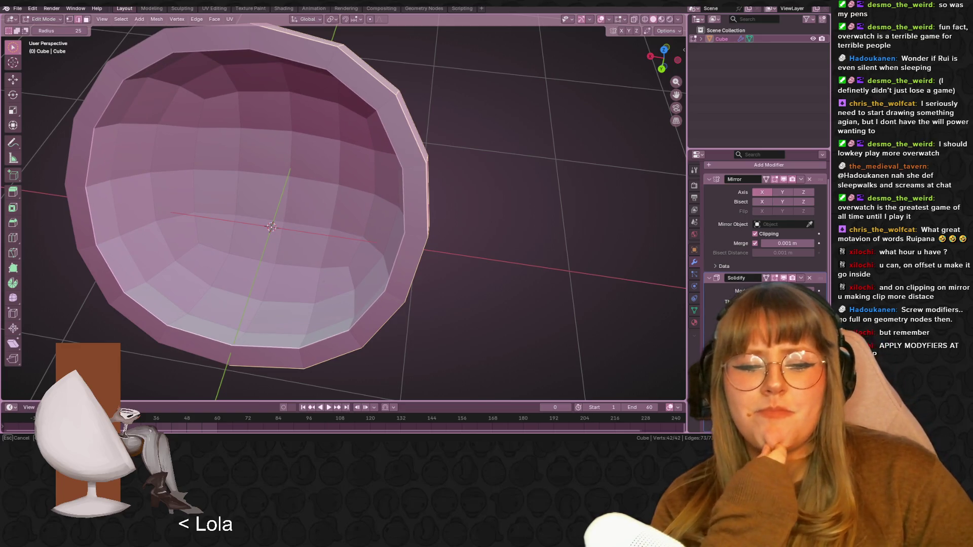
mouse_move(571, 289)
middle_down()
mouse_move(597, 246)
mouse_move(548, 203)
mouse_move(528, 262)
mouse_move(572, 287)
mouse_move(552, 257)
mouse_move(237, 263)
mouse_move(277, 258)
mouse_move(294, 226)
mouse_move(203, 268)
mouse_move(331, 241)
mouse_move(289, 235)
mouse_move(245, 252)
mouse_move(311, 211)
mouse_move(395, 180)
mouse_move(432, 189)
mouse_move(409, 217)
mouse_move(379, 188)
middle_up()
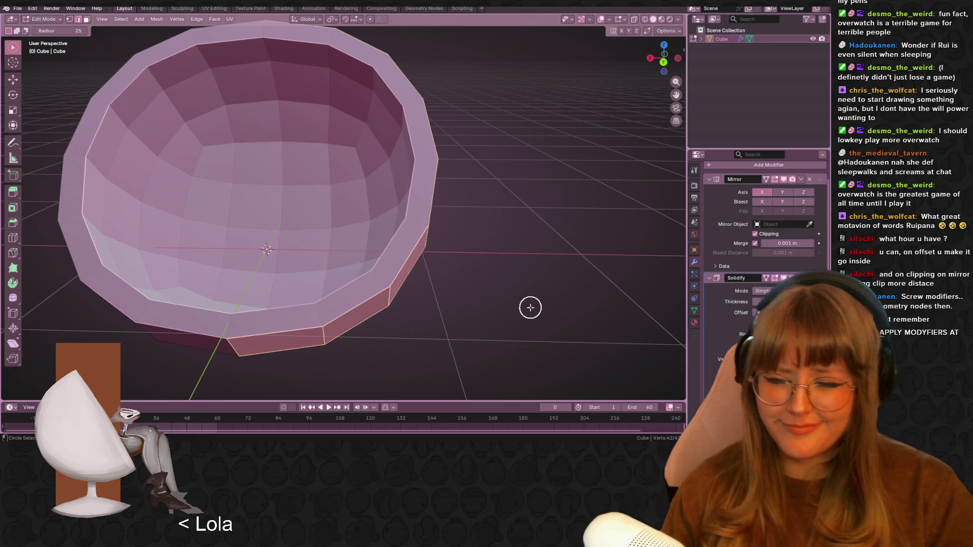
mouse_move(499, 234)
middle_down()
mouse_move(543, 271)
mouse_move(448, 252)
mouse_move(540, 239)
middle_up()
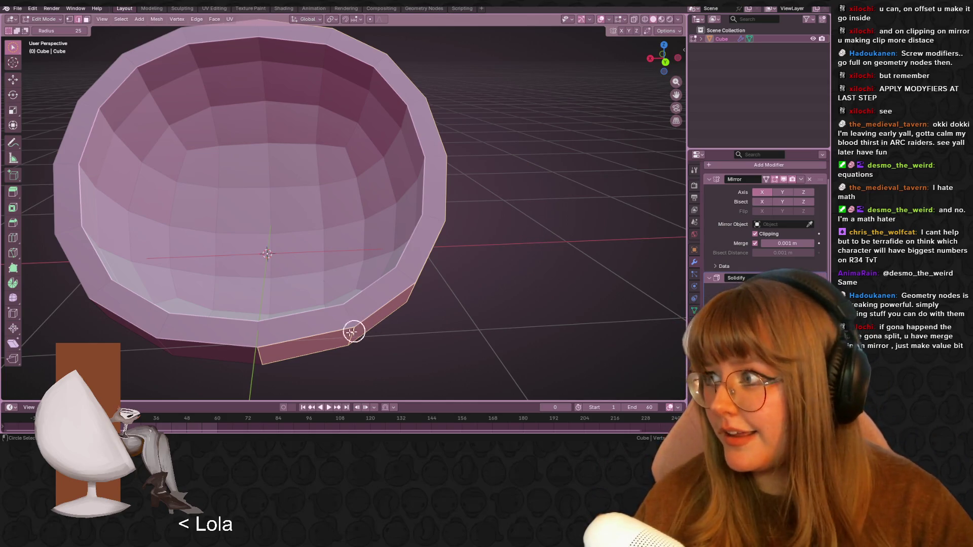
mouse_move(523, 147)
middle_down()
mouse_move(504, 165)
mouse_move(540, 160)
mouse_move(521, 207)
mouse_move(496, 227)
mouse_move(473, 182)
middle_up()
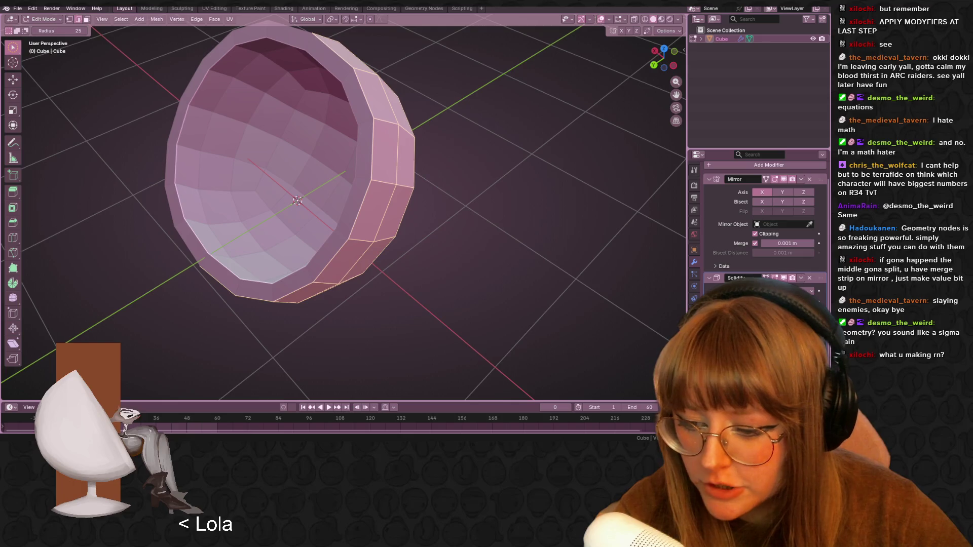
mouse_move(203, 440)
click(228, 403)
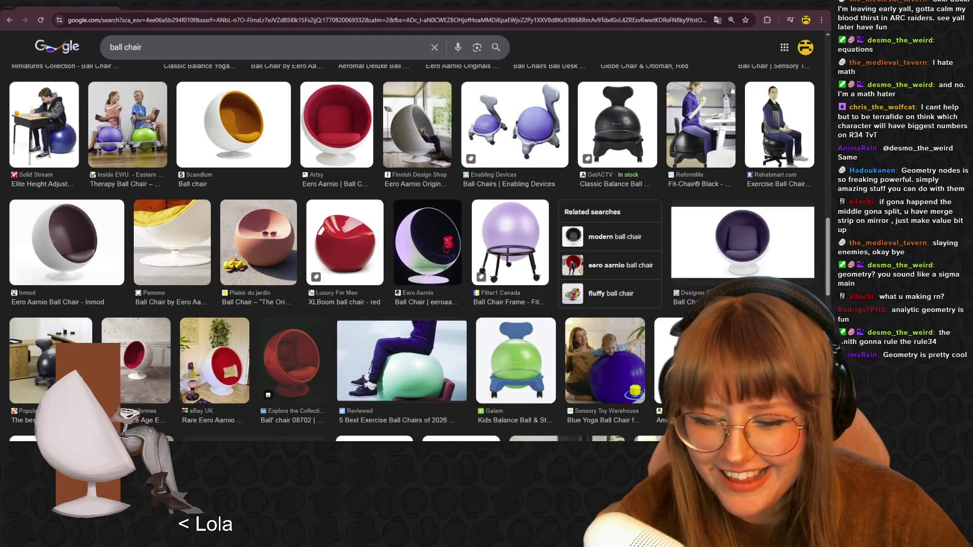
key(alt+Tab)
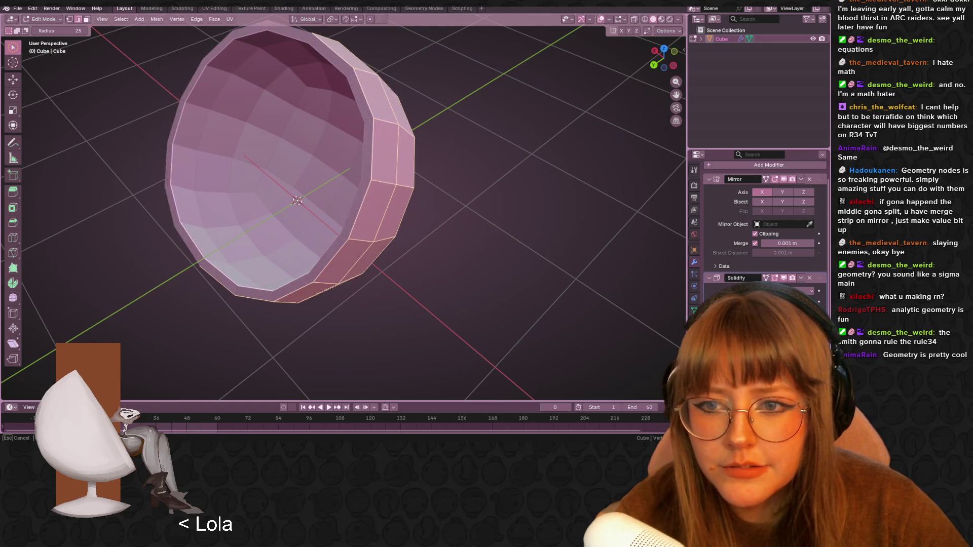
middle_drag(471, 271, 510, 247)
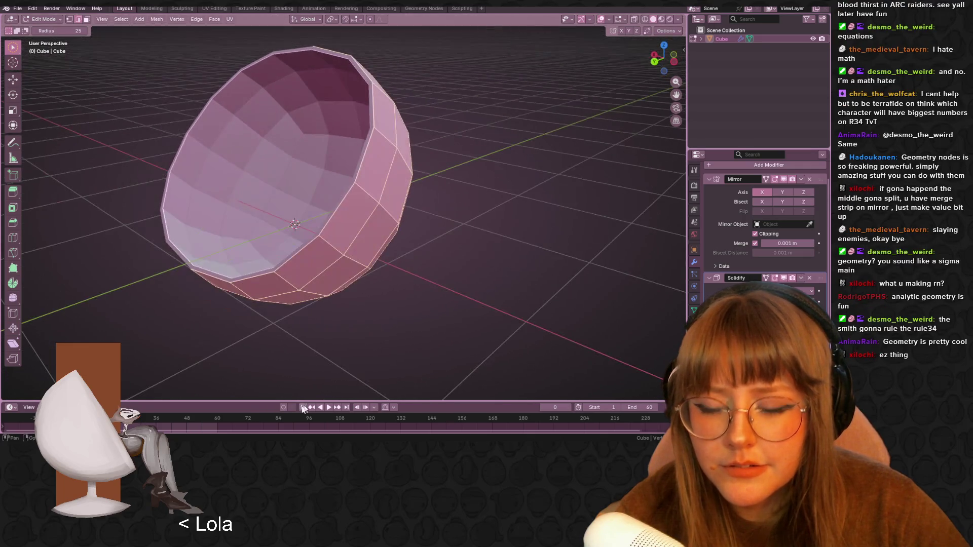
click(238, 405)
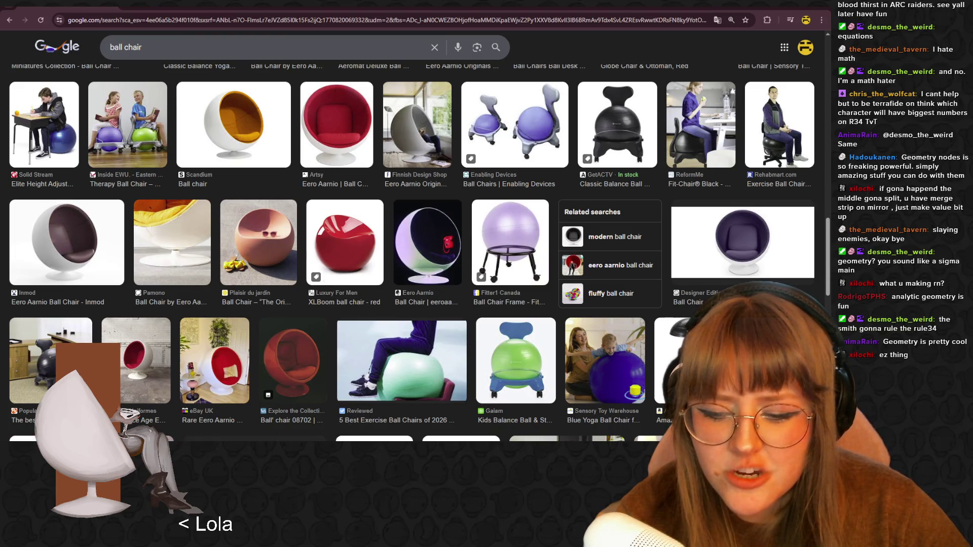
key(alt+Tab)
mouse_move(391, 290)
middle_down()
mouse_move(446, 311)
mouse_move(456, 297)
mouse_move(428, 293)
mouse_move(421, 241)
mouse_move(367, 280)
mouse_move(402, 297)
mouse_move(479, 308)
mouse_move(465, 315)
mouse_move(452, 291)
middle_up()
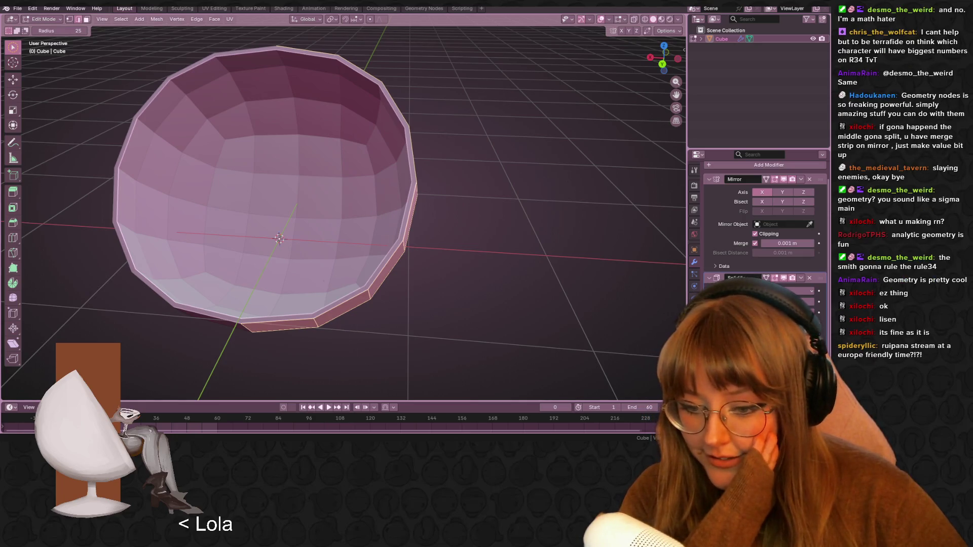
- Enlarge the camera overlay in the TikTok LIVE Studio preview, then minimise the studio window
mouse_move(2, 7)
mouse_down()
mouse_move(486, 44)
mouse_move(705, 43)
mouse_move(696, 40)
mouse_up()
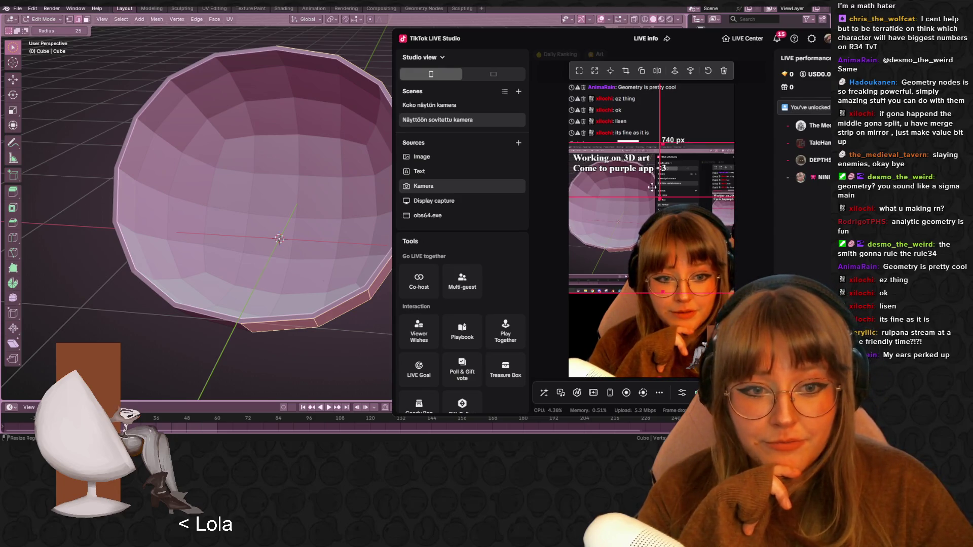
drag(659, 198, 680, 246)
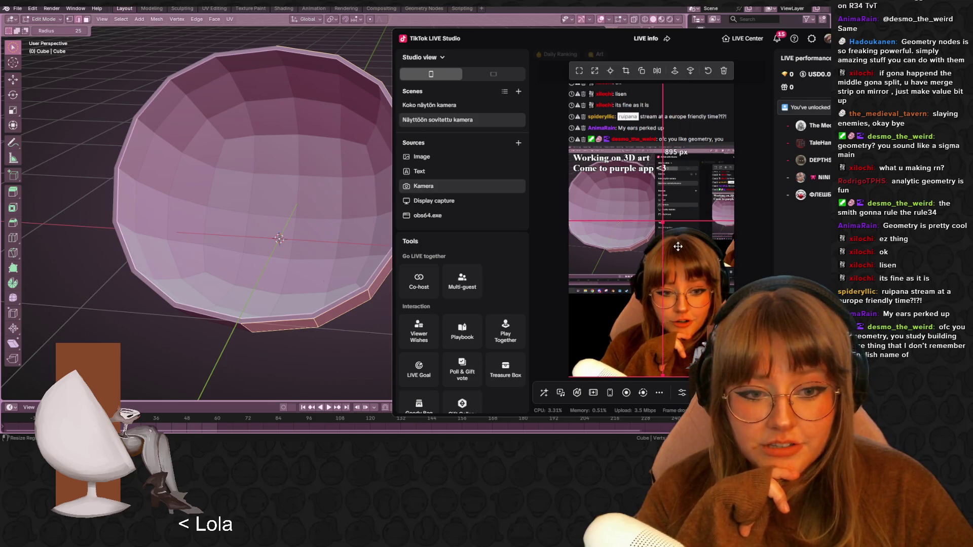
drag(646, 31, 95, 234)
click(94, 401)
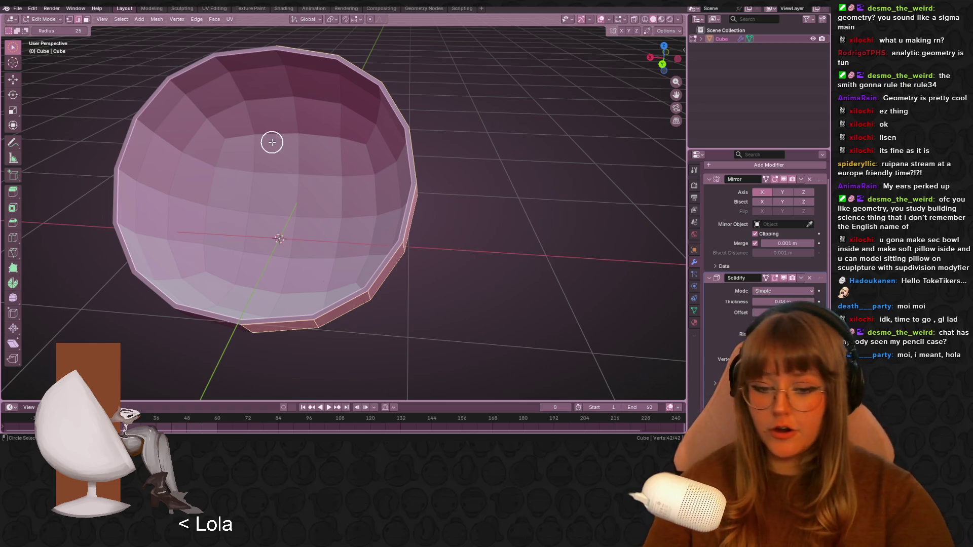
- Apply the Solidify modifier as real geometry from Object Mode
middle_drag(391, 148, 421, 162)
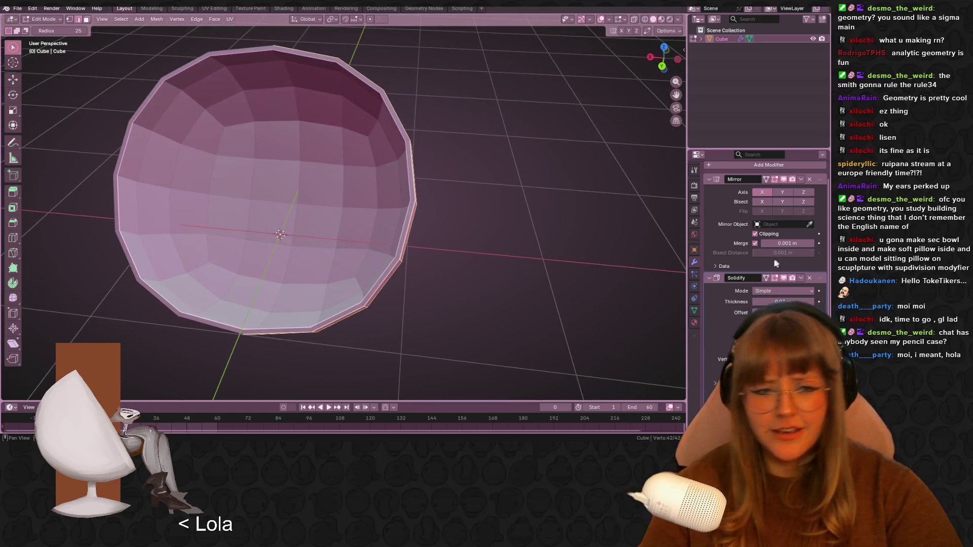
click(802, 278)
key(Tab)
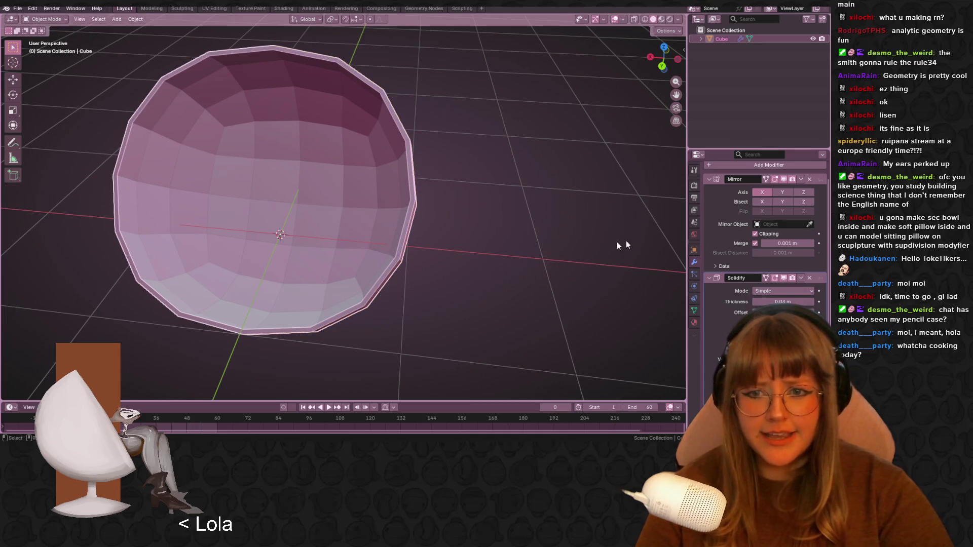
key(ctrl+a)
middle_drag(299, 283, 363, 273)
scroll(386, 243, up, 3)
- Return to Edit Mode, deselect all vertices, and switch to box selection
key(Tab)
key(c)
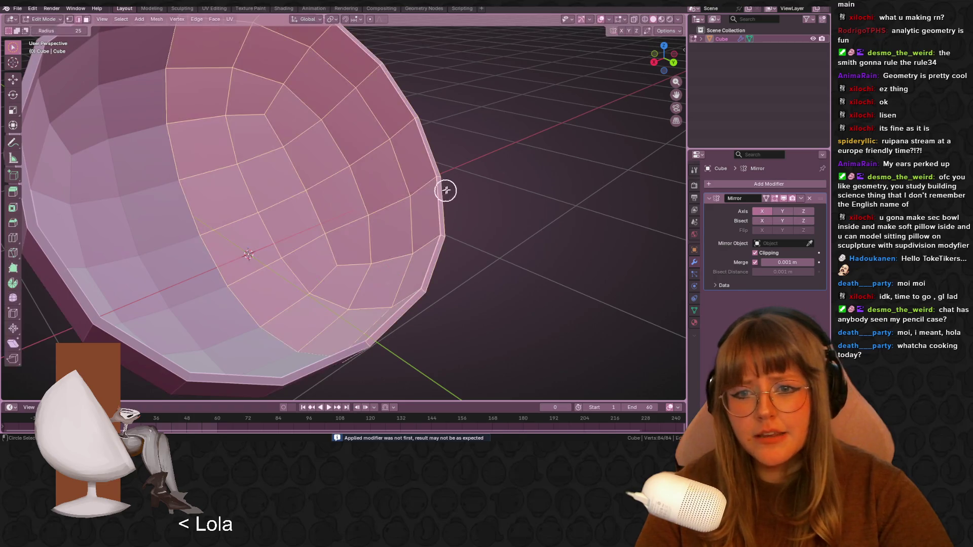
scroll(382, 104, down, 2)
key(alt+a)
scroll(406, 152, down, 3)
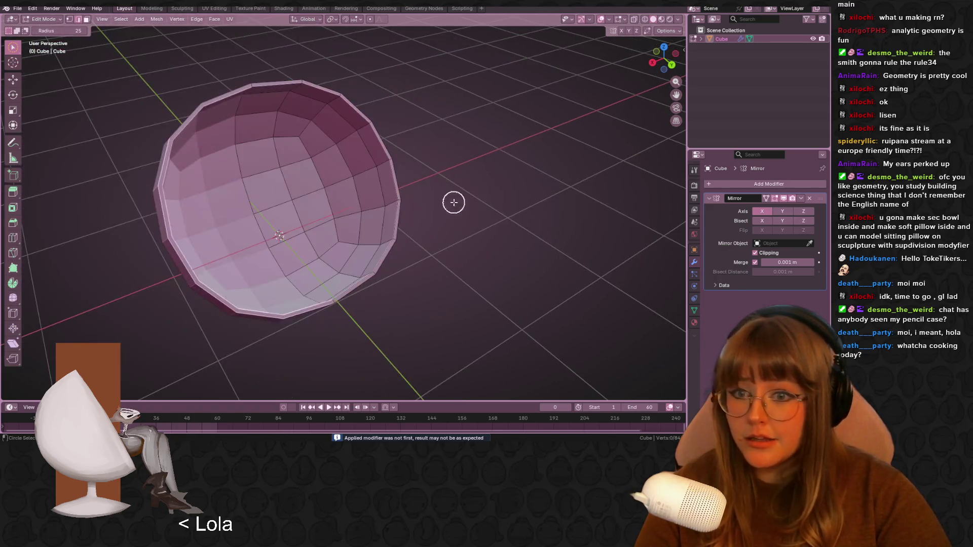
drag(12, 47, 50, 58)
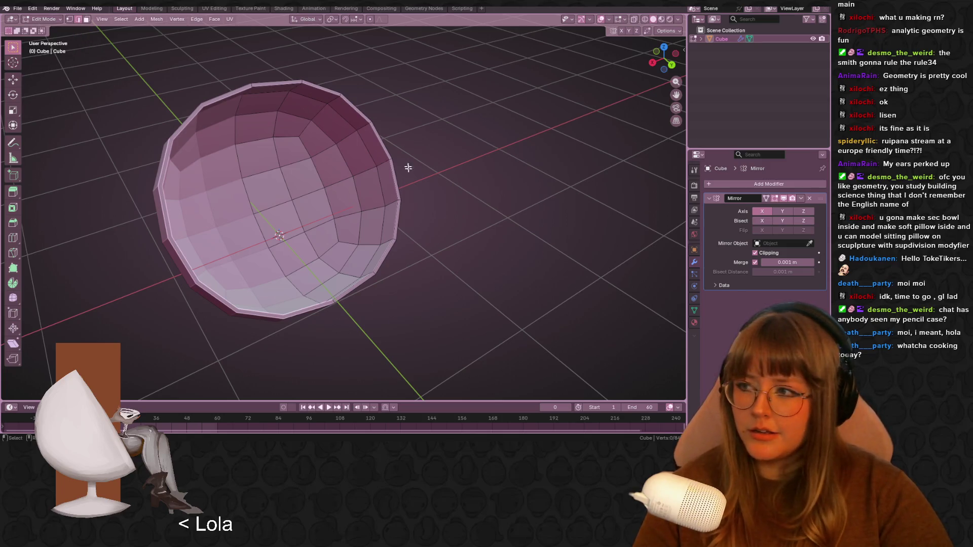
scroll(488, 192, up, 1)
mouse_move(488, 193)
middle_down()
mouse_move(500, 207)
mouse_move(434, 187)
mouse_move(443, 174)
mouse_move(430, 161)
mouse_move(459, 159)
mouse_move(441, 180)
mouse_move(458, 182)
mouse_move(387, 174)
middle_up()
- Slide the bowl's rim edge loop along the surface to slant the shell
key(g)
key(g)
click(439, 181)
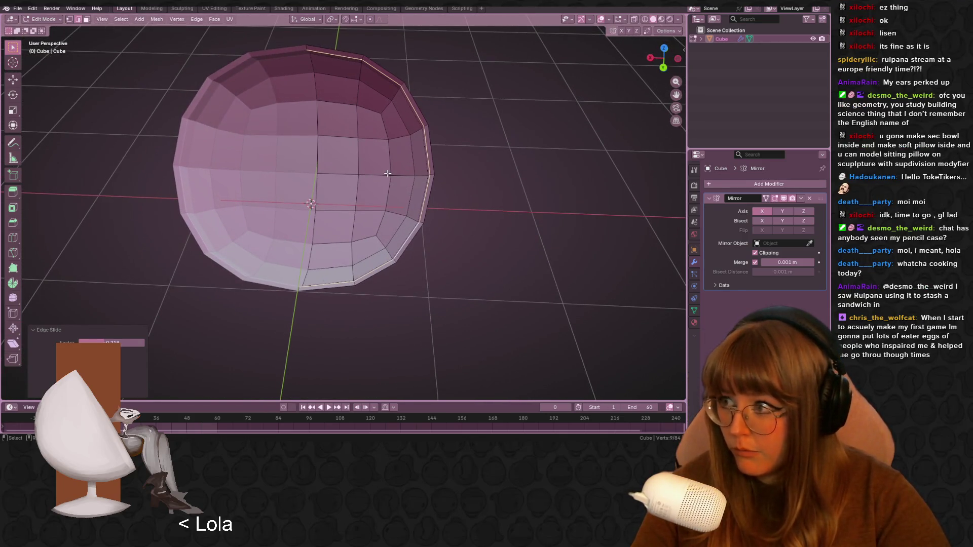
mouse_move(352, 152)
middle_down()
mouse_move(374, 211)
mouse_move(361, 184)
middle_up()
- Circle-select a band of faces down the bowl's interior and scale them
drag(14, 47, 48, 83)
mouse_move(65, 102)
middle_down()
mouse_move(262, 175)
mouse_move(268, 162)
middle_up()
click(274, 150)
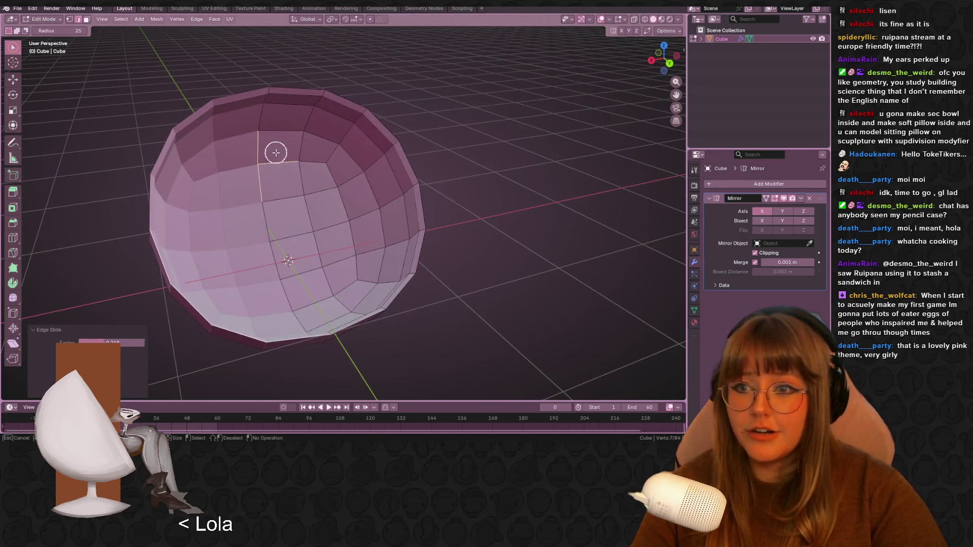
click(88, 20)
mouse_move(259, 161)
mouse_down()
mouse_move(302, 244)
mouse_move(304, 275)
mouse_move(351, 269)
mouse_move(344, 193)
mouse_move(300, 154)
mouse_up()
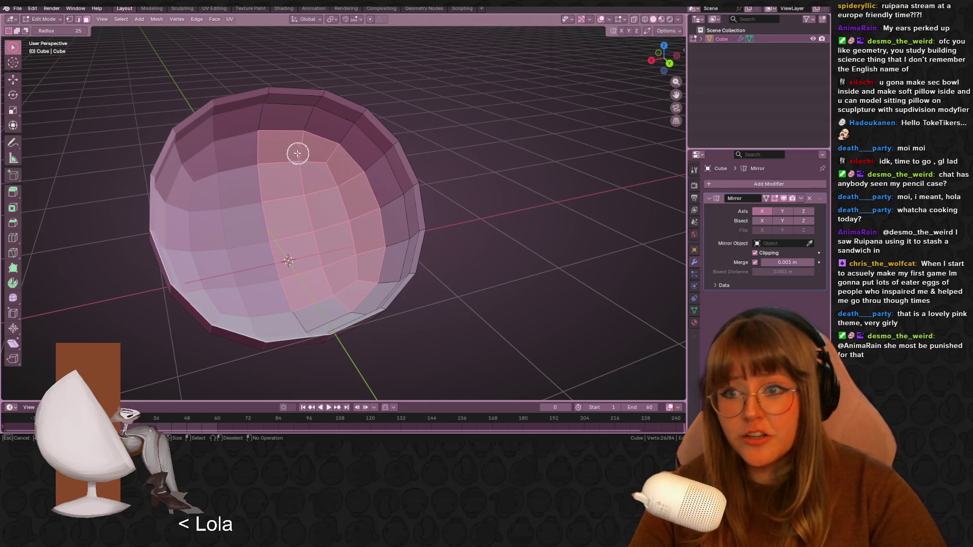
middle_drag(300, 174, 318, 254)
drag(318, 253, 321, 284)
mouse_move(321, 284)
middle_down()
mouse_move(363, 217)
mouse_move(302, 190)
mouse_move(386, 187)
mouse_move(512, 152)
middle_up()
key(s)
click(310, 187)
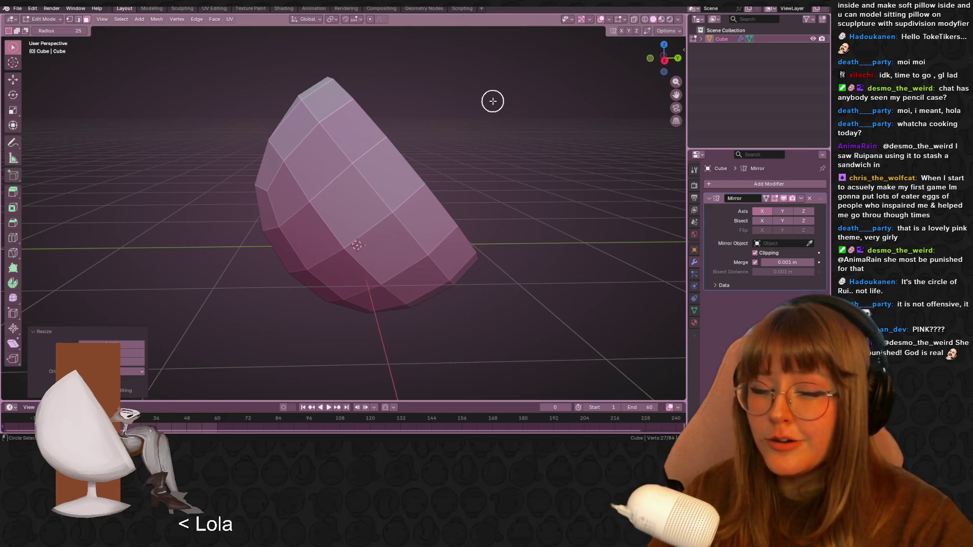
- Snap to Left view, then orbit back to a perspective view of the shell
mouse_move(664, 98)
middle_down()
mouse_move(512, 189)
mouse_move(354, 189)
mouse_move(463, 183)
mouse_move(348, 147)
mouse_move(643, 70)
middle_up()
click(643, 69)
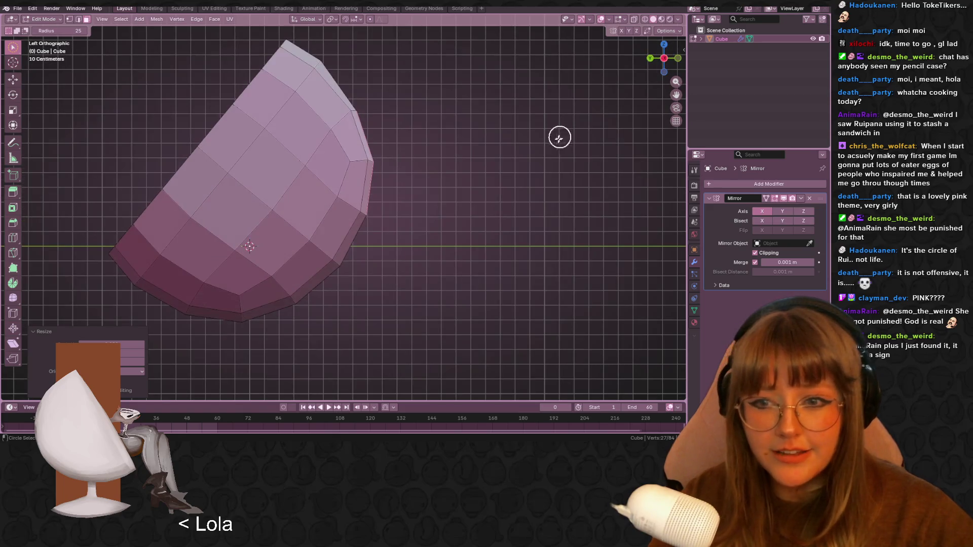
mouse_move(307, 263)
middle_down()
mouse_move(466, 196)
mouse_move(423, 192)
mouse_move(402, 246)
mouse_move(317, 240)
mouse_move(369, 261)
mouse_move(466, 224)
mouse_move(304, 154)
middle_up()
scroll(369, 261, down, 5)
- Select the lower edge inside the shell and grow the selection to its surrounding faces
click(78, 19)
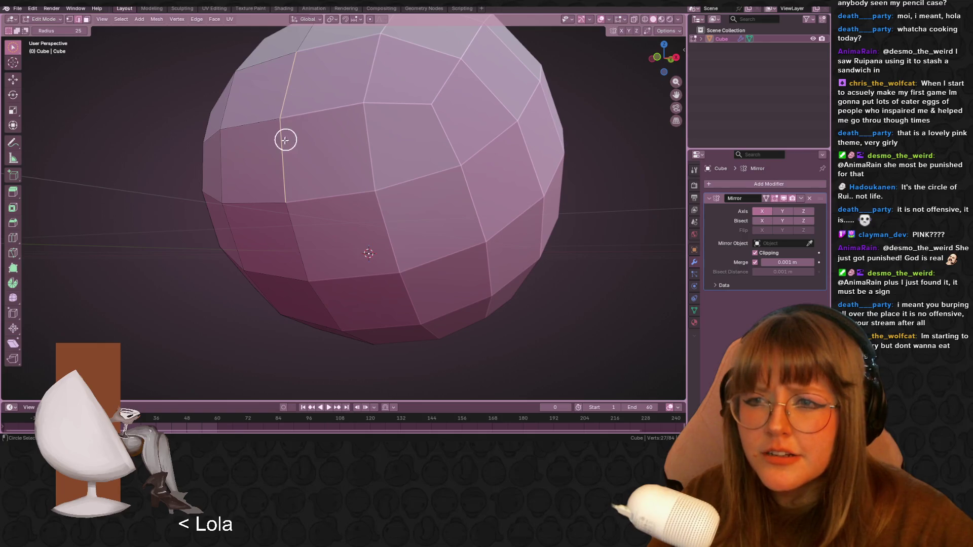
mouse_move(14, 54)
mouse_down()
mouse_move(33, 74)
mouse_move(42, 68)
mouse_up()
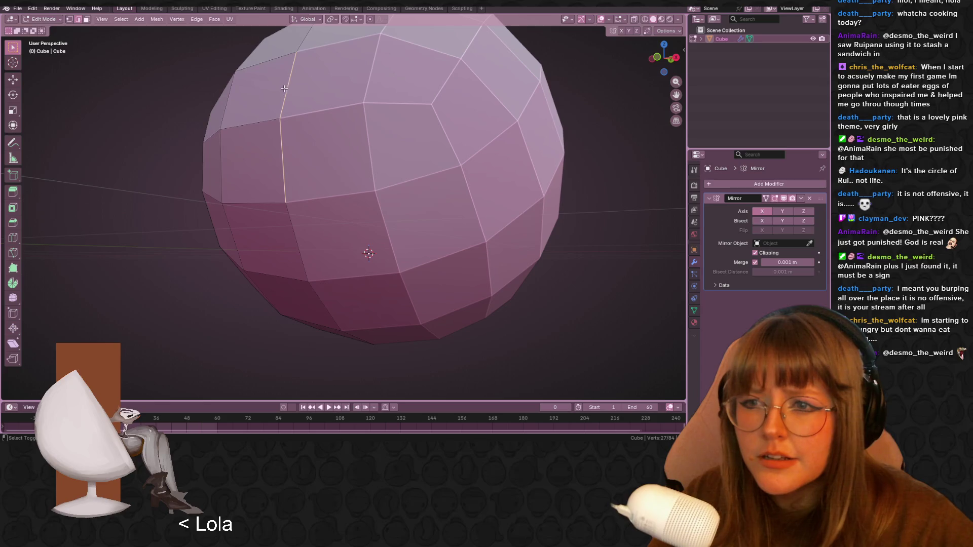
click(278, 141)
key(ctrl+KP_Add)
key(ctrl+KP_Add)
mouse_move(283, 163)
middle_down()
mouse_move(424, 169)
mouse_move(317, 194)
mouse_move(69, 172)
mouse_move(641, 161)
mouse_move(615, 178)
mouse_move(656, 191)
mouse_move(610, 197)
mouse_move(651, 167)
middle_up()
scroll(316, 194, down, 5)
mouse_move(169, 184)
middle_down()
mouse_move(202, 210)
mouse_move(167, 181)
mouse_move(306, 148)
middle_up()
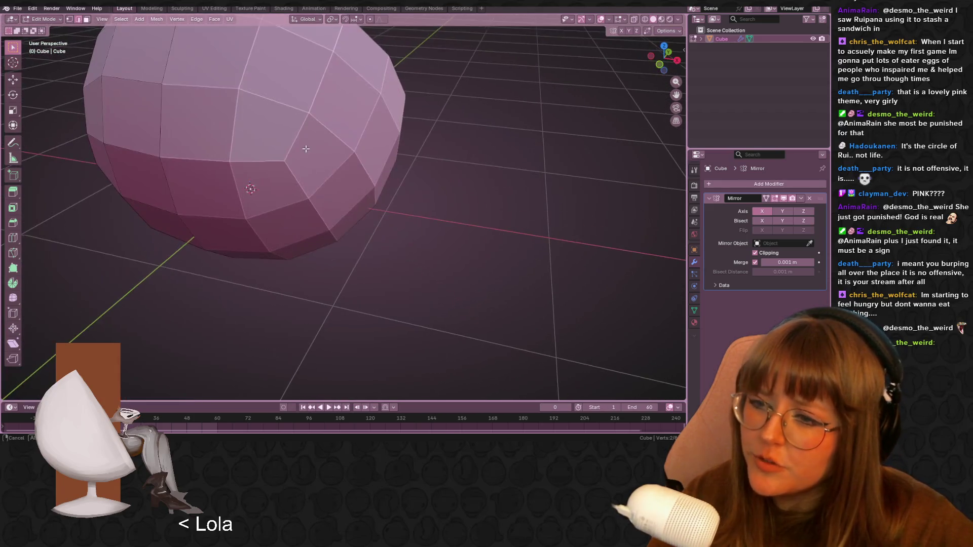
scroll(311, 193, up, 5)
middle_drag(311, 192, 184, 193)
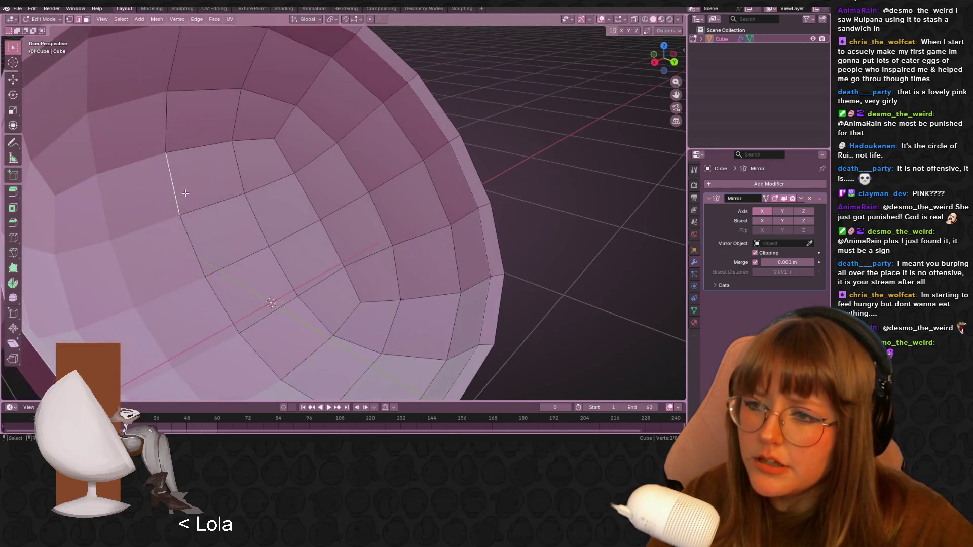
scroll(200, 158, down, 5)
mouse_move(200, 158)
middle_down()
mouse_move(304, 142)
mouse_move(228, 152)
middle_up()
scroll(228, 152, up, 5)
- Select two adjacent faces at the opening's edge and slide them along the mesh
click(92, 20)
mouse_move(225, 163)
mouse_down()
mouse_move(302, 304)
mouse_move(304, 337)
mouse_up()
scroll(276, 219, down, 5)
scroll(180, 249, up, 5)
middle_drag(180, 250, 400, 216)
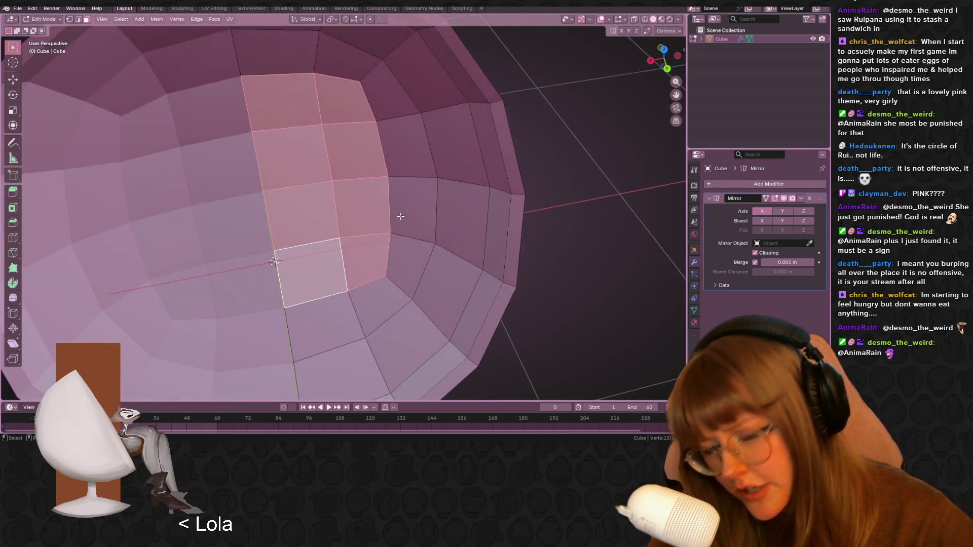
scroll(400, 217, down, 5)
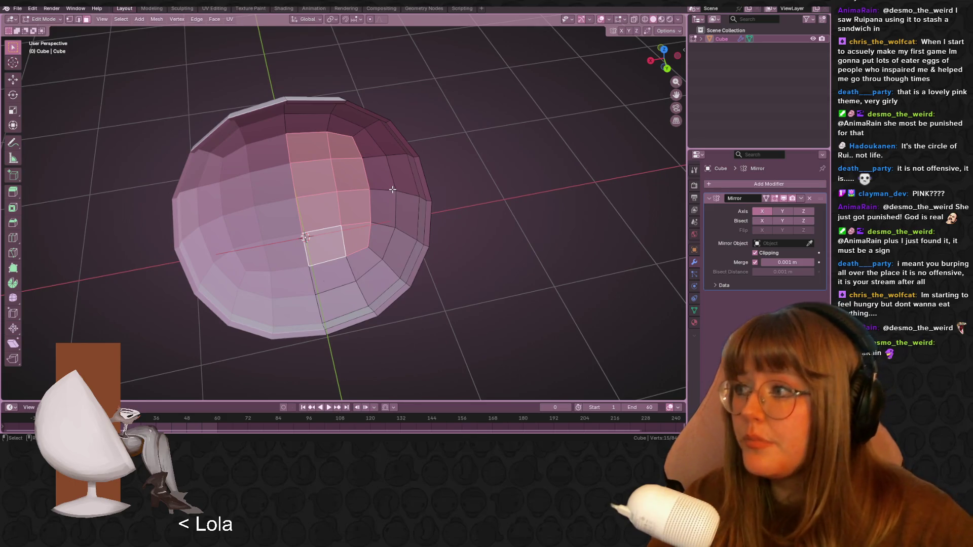
scroll(417, 195, up, 2)
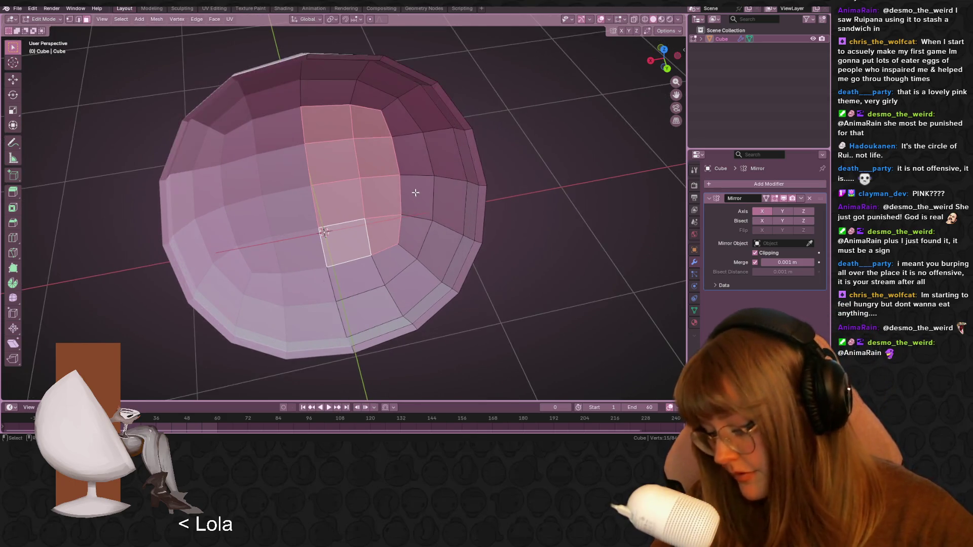
key(g)
key(g)
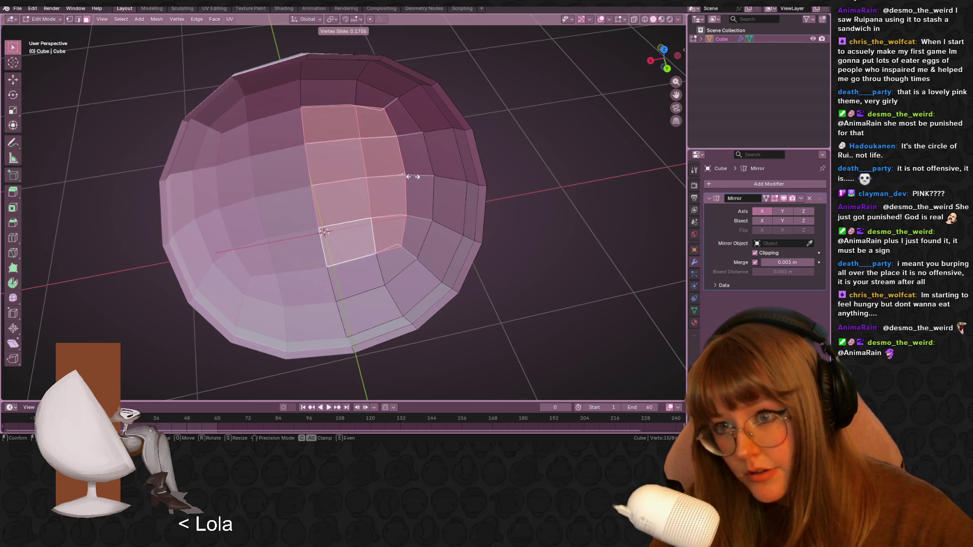
click(413, 176)
click(677, 56)
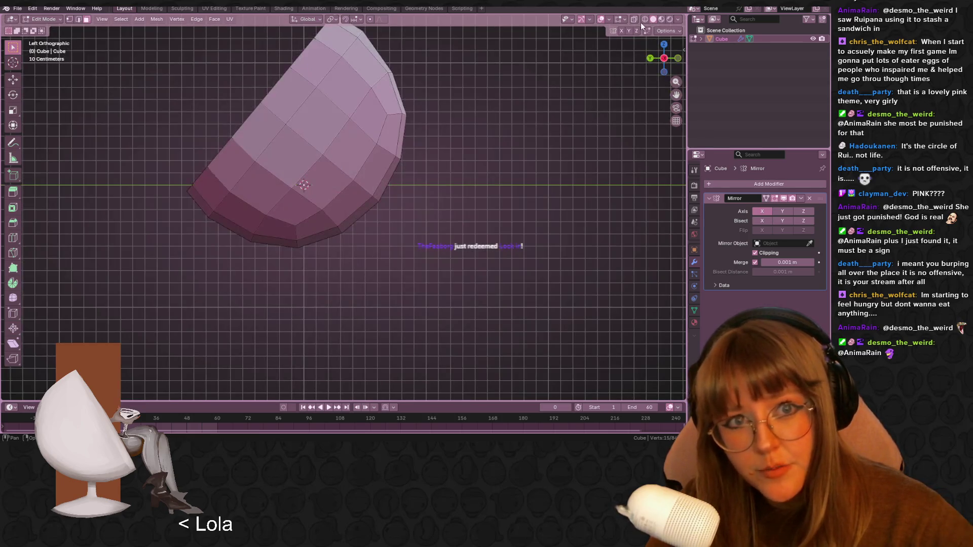
- Turn on X-ray, then zoom and pan to frame the shell in Left view
click(634, 19)
scroll(385, 76, up, 2)
shift+middle_drag(385, 76, 417, 192)
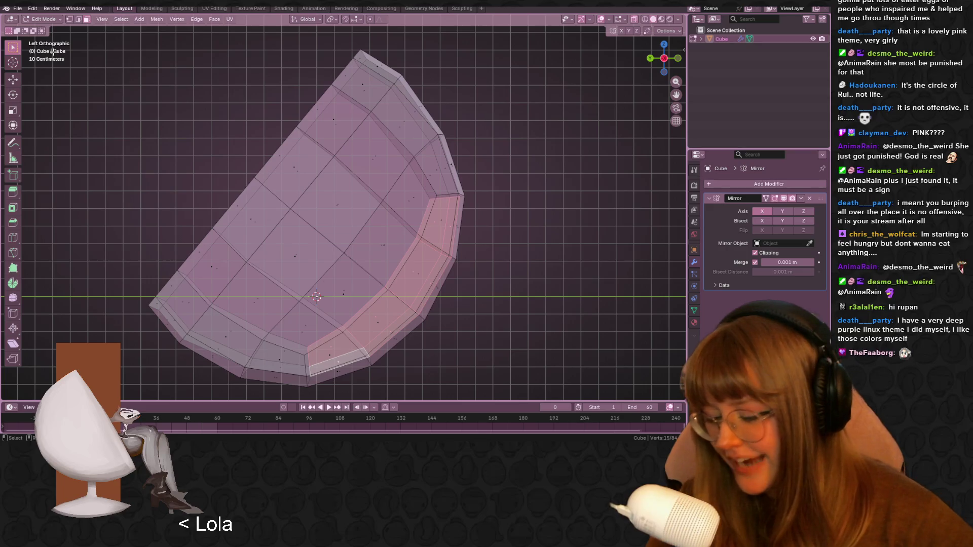
- Move the selected face at the seat opening twice to a new position in side view
shift+middle_drag(505, 366, 491, 333)
scroll(491, 333, up, 1)
shift+middle_drag(451, 265, 454, 218)
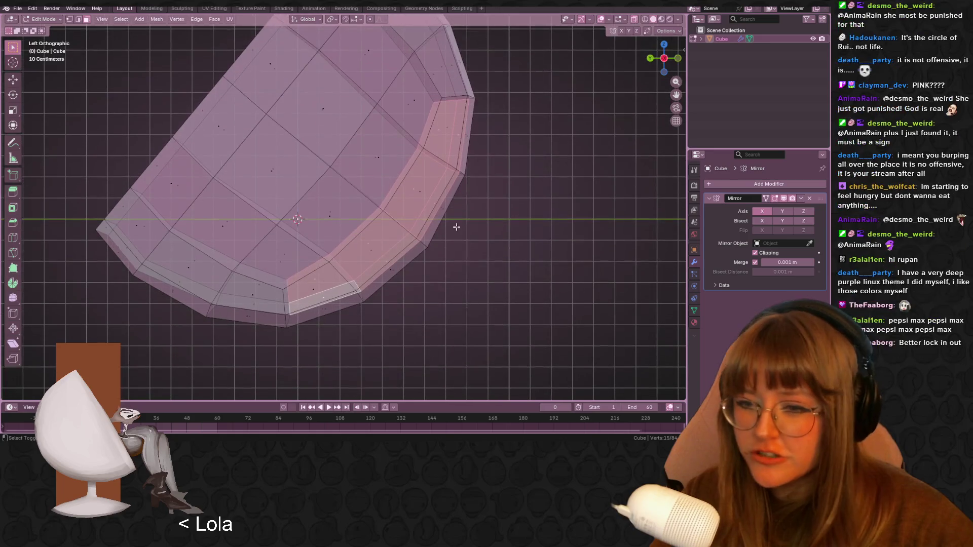
key(g)
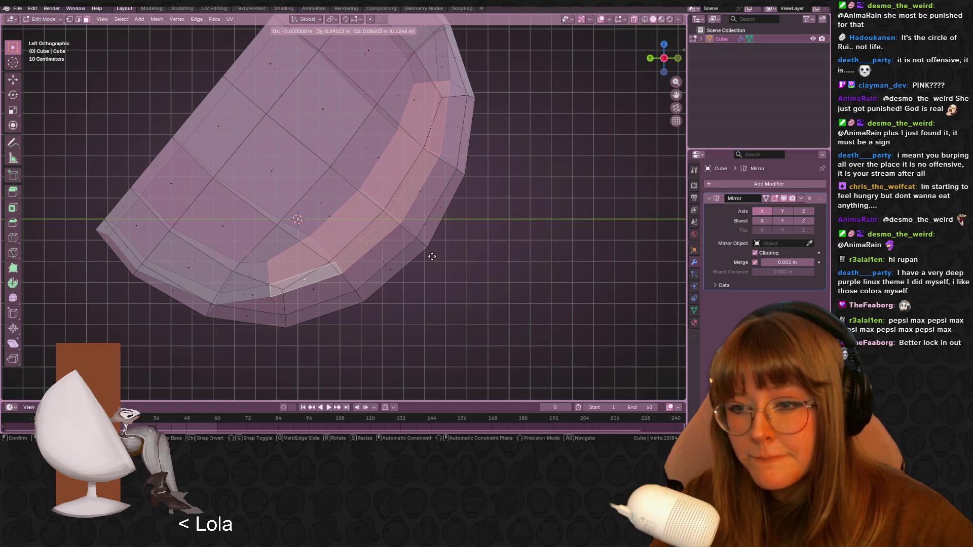
click(428, 253)
key(s)
key(Escape)
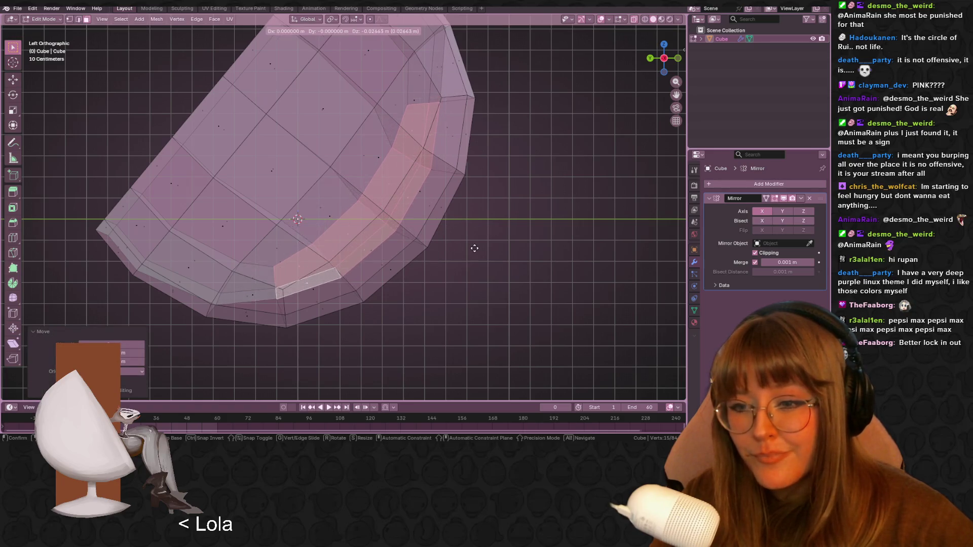
shift+middle_drag(472, 252, 484, 263)
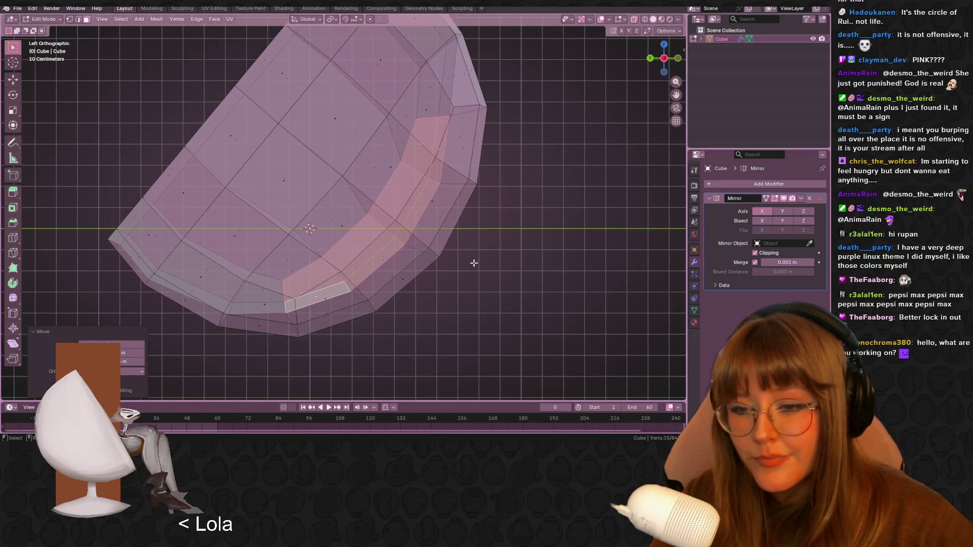
key(g)
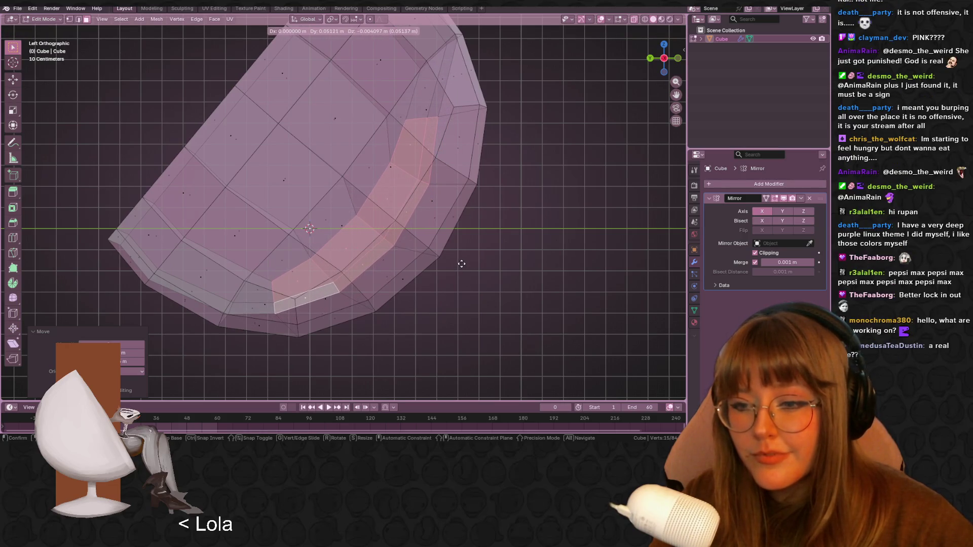
click(461, 263)
mouse_move(461, 263)
middle_down()
mouse_move(369, 237)
mouse_move(465, 276)
mouse_move(465, 263)
middle_up()
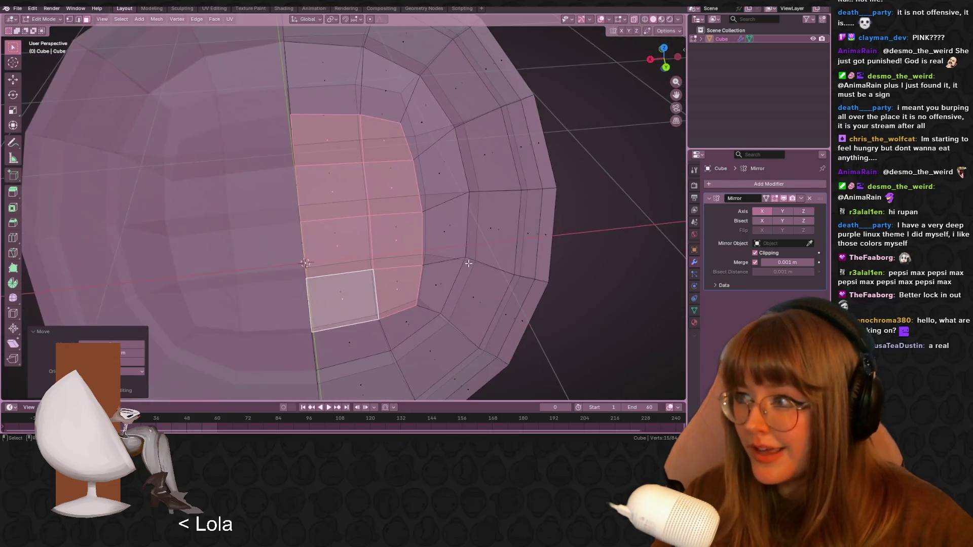
scroll(471, 218, down, 5)
- Turn X-ray off and select a single face at the seat opening
key(alt+z)
mouse_move(475, 208)
middle_down()
mouse_move(522, 156)
mouse_move(389, 231)
mouse_move(369, 175)
middle_up()
click(389, 231)
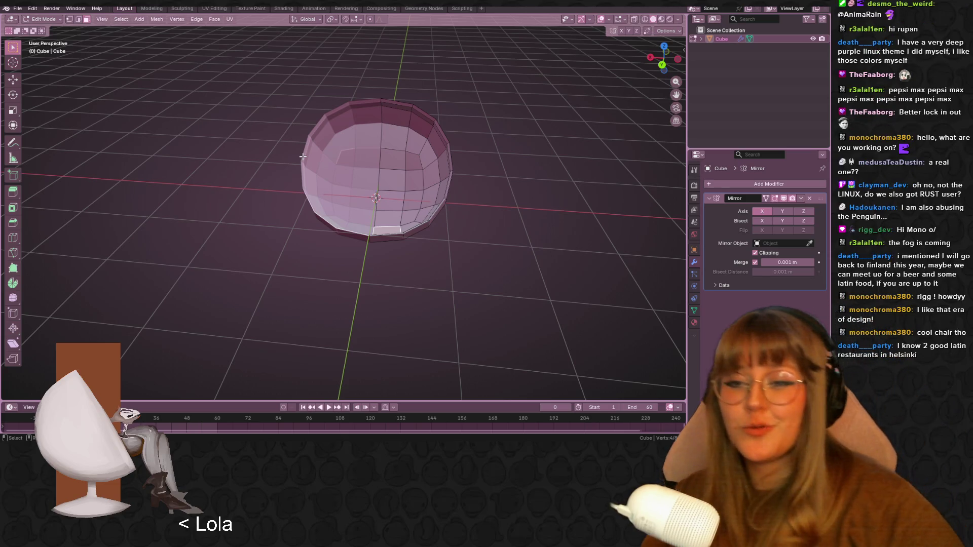
- Select six faces along the opening's lower rim and move them down in Back view
key(g)
key(Escape)
scroll(482, 313, up, 2)
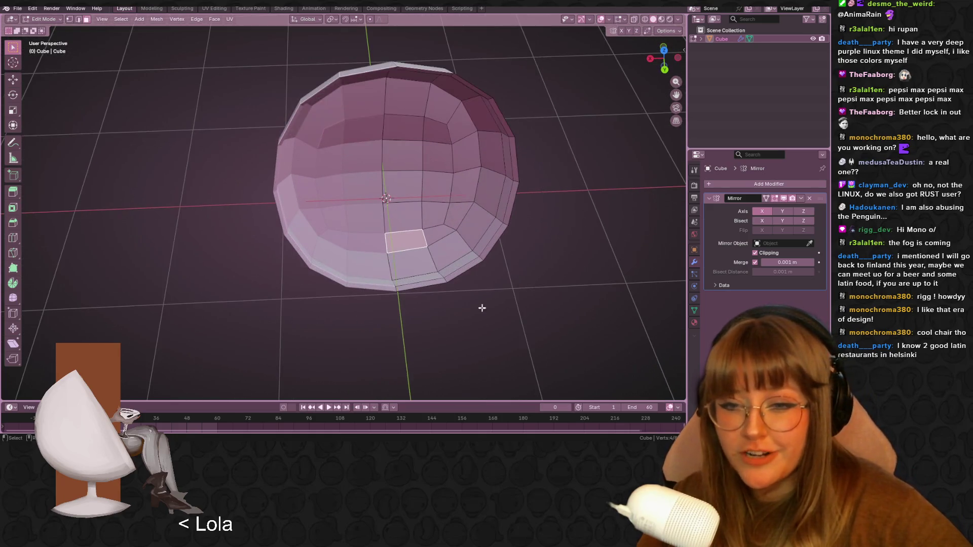
mouse_move(433, 224)
middle_down()
mouse_move(532, 189)
mouse_move(489, 251)
mouse_move(516, 212)
mouse_move(504, 322)
mouse_move(465, 303)
mouse_move(538, 223)
middle_up()
click(450, 251)
shift+click(433, 248)
shift+click(446, 226)
shift+click(469, 230)
shift+click(465, 303)
shift+click(488, 284)
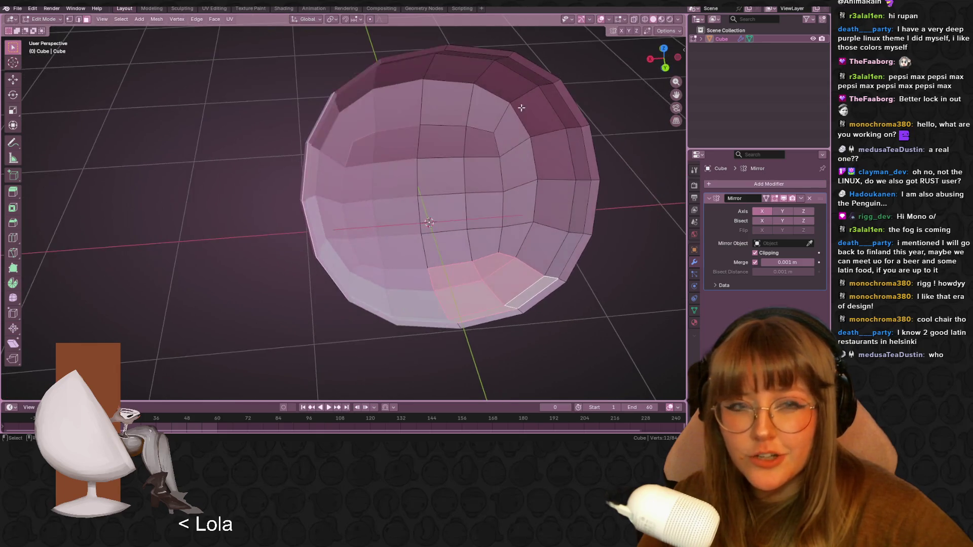
click(666, 67)
key(g)
click(470, 268)
- Reselect just two lower-rim faces and move them vertically in Back view
mouse_move(470, 268)
middle_down()
mouse_move(484, 288)
mouse_move(476, 293)
middle_up()
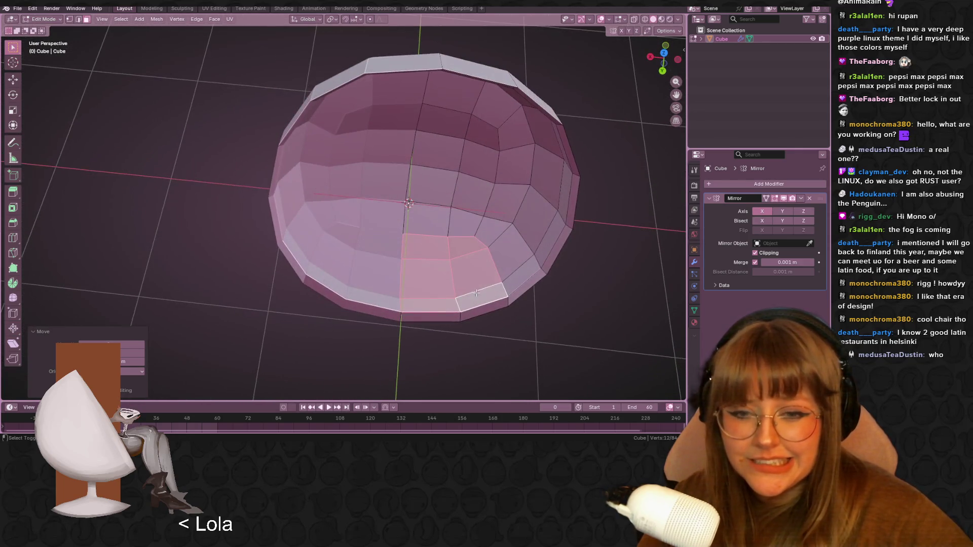
shift+click(468, 270)
shift+click(476, 303)
click(623, 124)
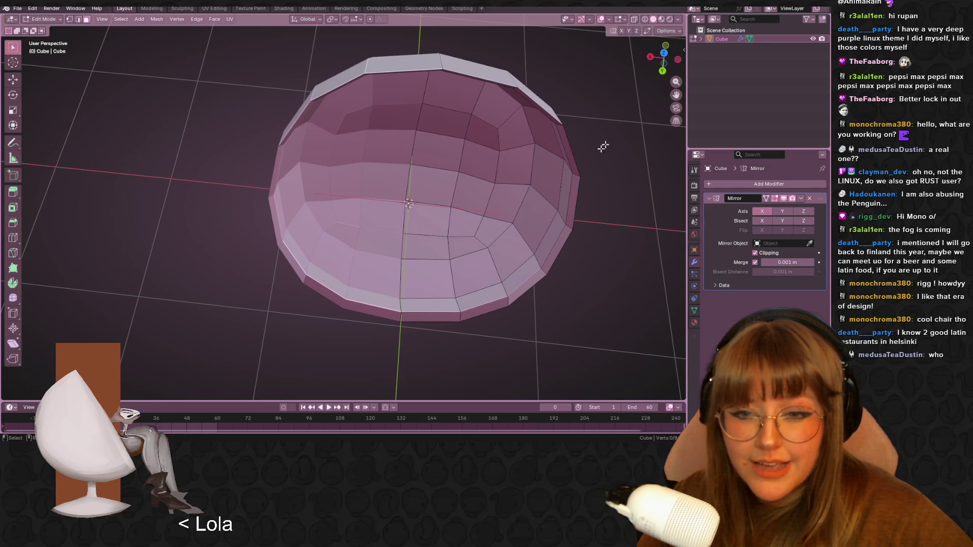
click(444, 247)
shift+click(429, 279)
middle_drag(428, 279, 613, 81)
click(663, 67)
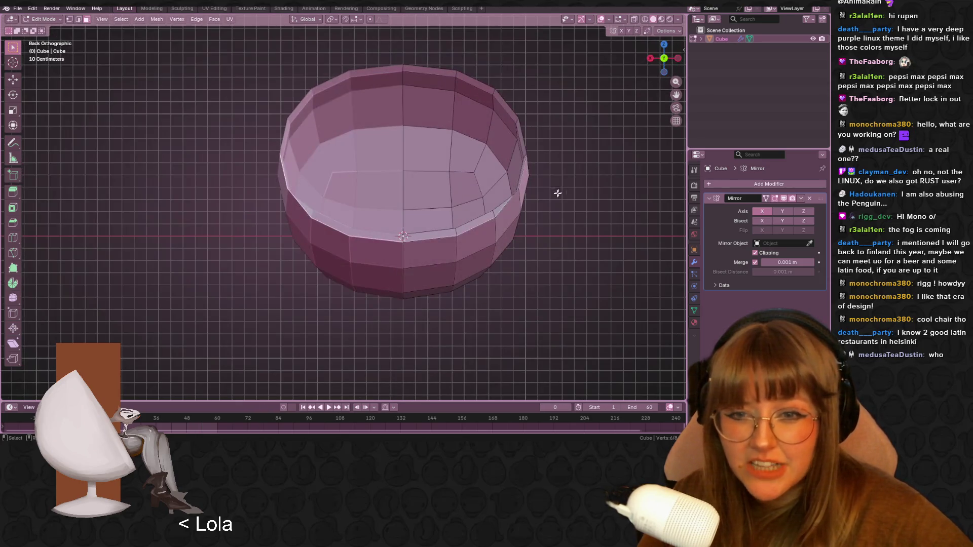
shift+middle_drag(563, 192, 553, 202)
key(g)
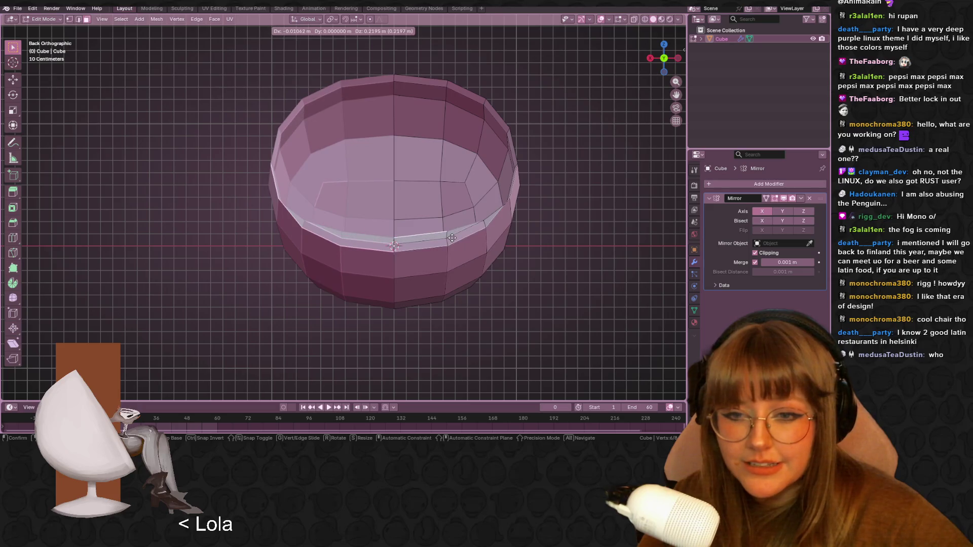
click(450, 247)
- Nudge the two lower-rim faces again to flatten the bottom of the opening
mouse_move(450, 247)
middle_down()
mouse_move(506, 271)
mouse_move(475, 263)
middle_up()
key(g)
click(464, 260)
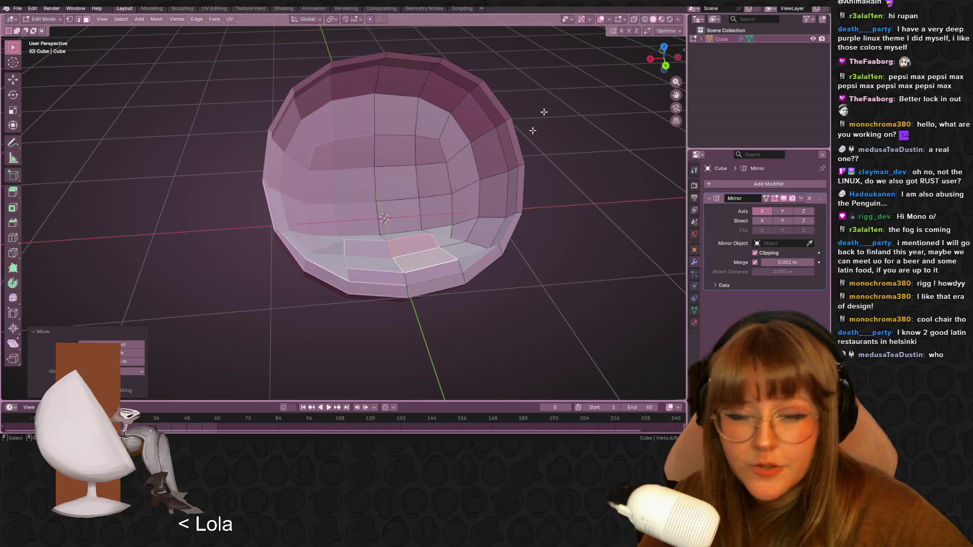
click(678, 57)
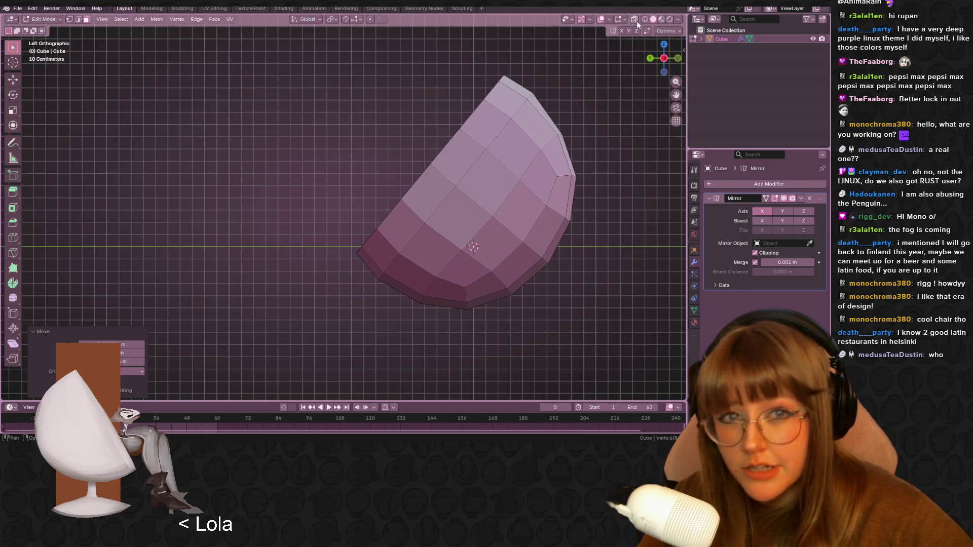
- Turn on X-ray and select the thin sliver edge on the opening's lower lip
click(634, 19)
shift+middle_drag(437, 219, 311, 174)
scroll(311, 174, up, 1)
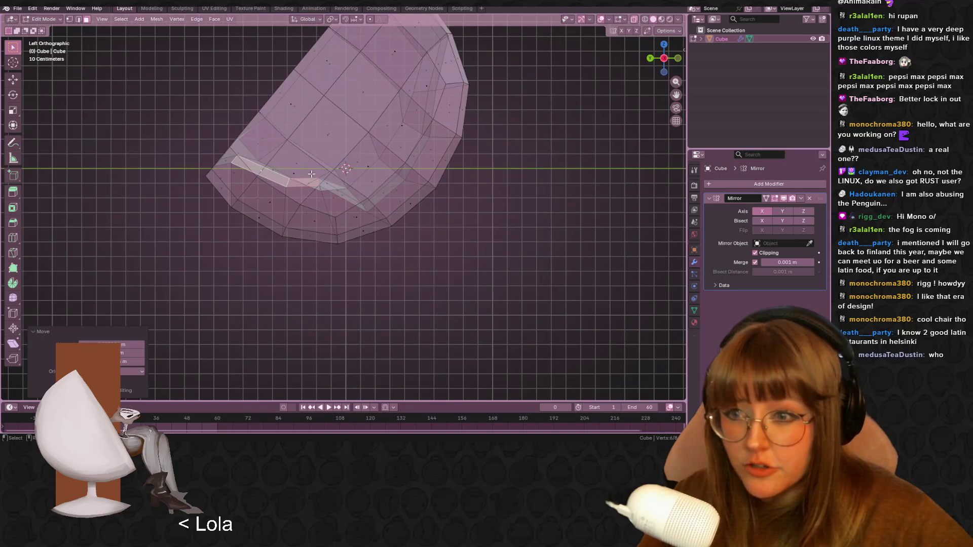
click(288, 183)
click(281, 178)
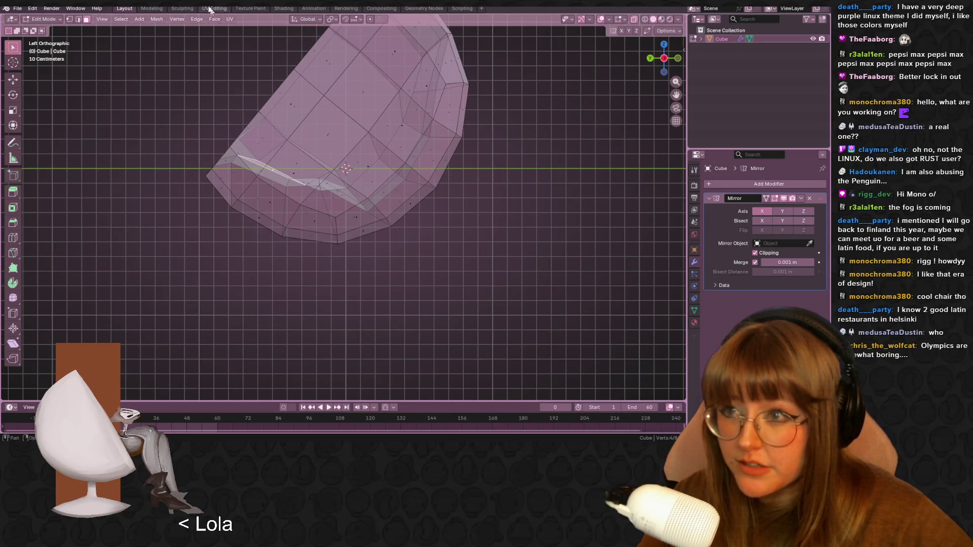
click(79, 19)
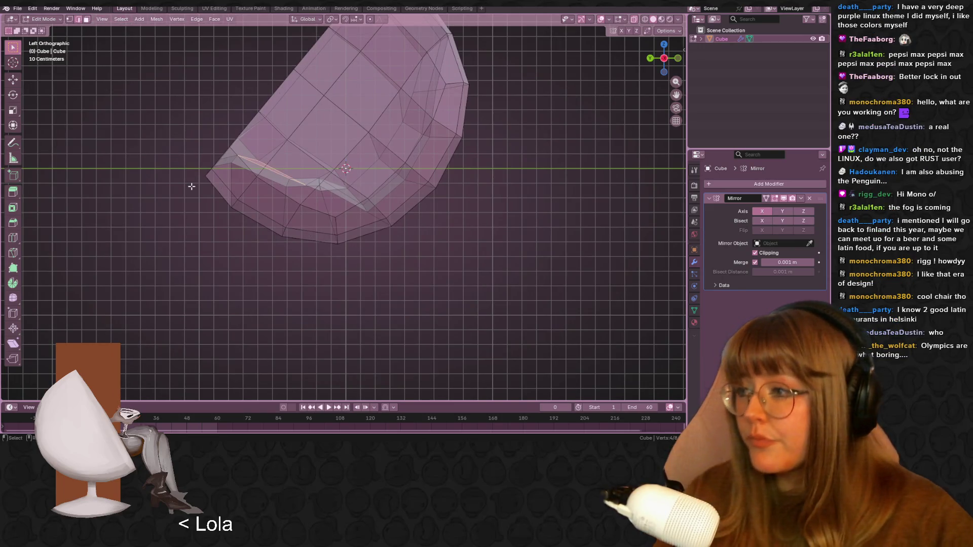
scroll(240, 132, up, 2)
shift+middle_drag(240, 131, 276, 163)
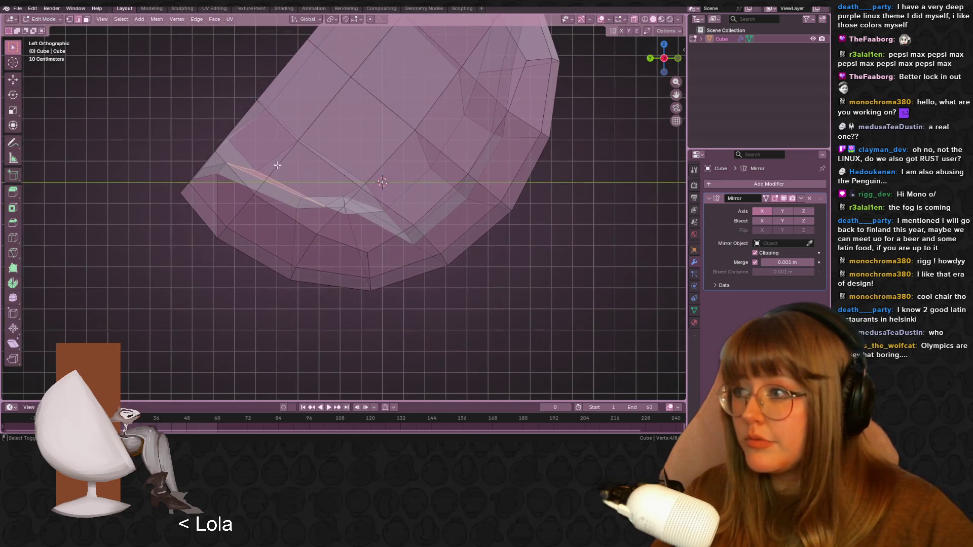
- Move the sliver edge up and to the left over several moves to follow the curve
key(g)
click(306, 212)
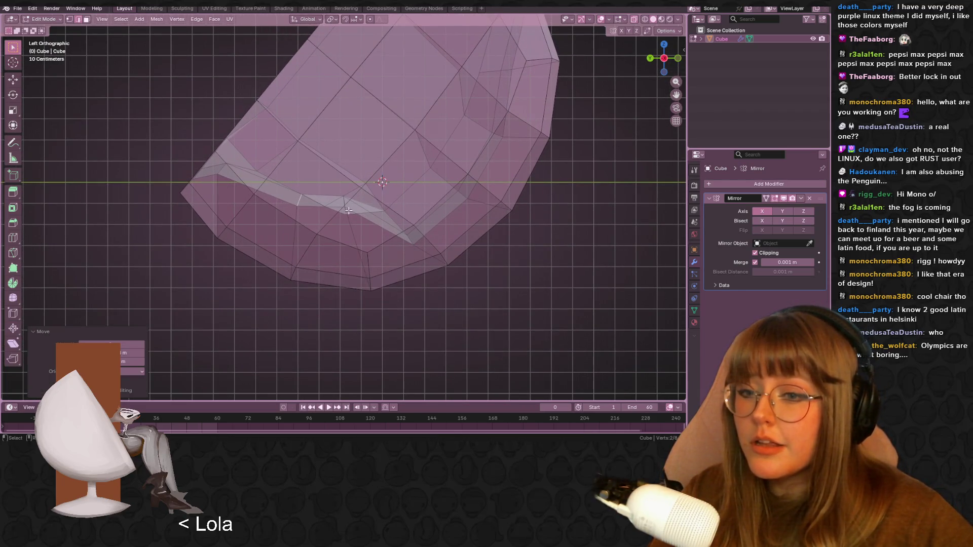
key(g)
key(Escape)
key(g)
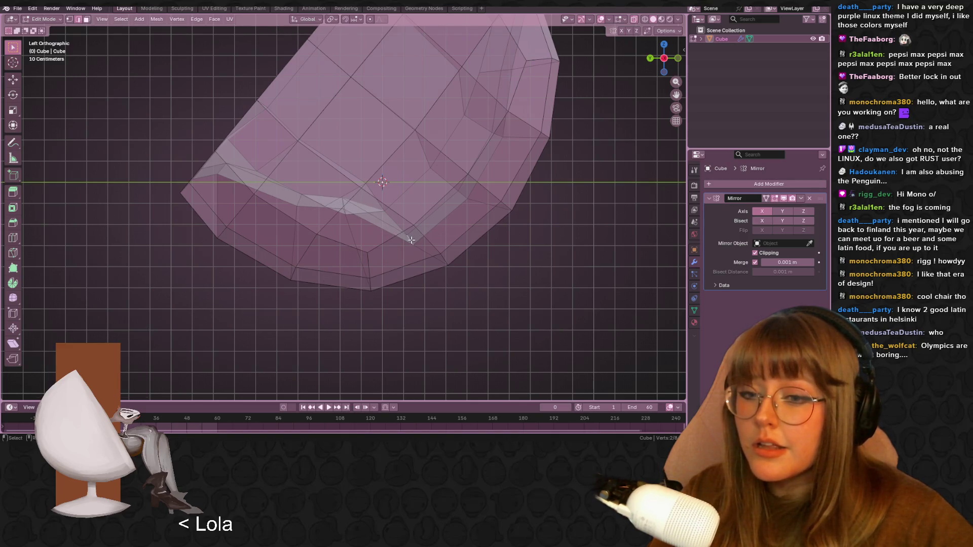
click(408, 206)
key(g)
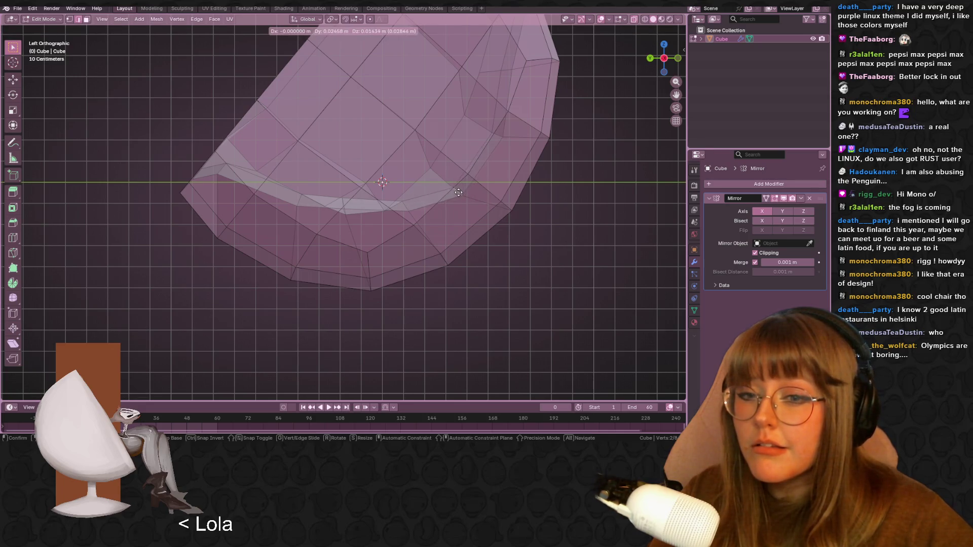
click(426, 183)
mouse_move(425, 183)
middle_down()
mouse_move(523, 233)
mouse_move(554, 237)
mouse_move(587, 224)
mouse_move(567, 238)
mouse_move(481, 253)
mouse_move(387, 173)
mouse_move(270, 172)
mouse_move(51, 195)
middle_up()
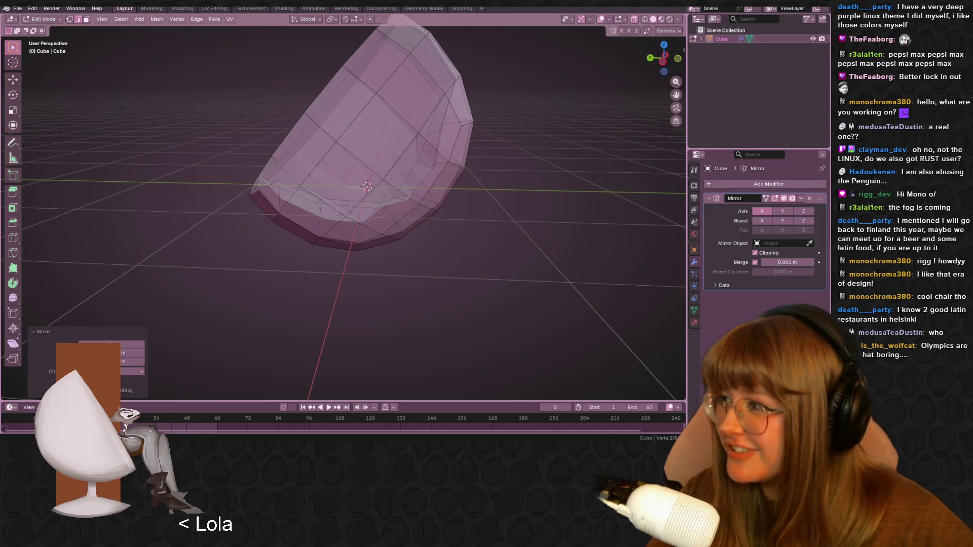
- Move two stray edges around the seat opening into line with the shell
mouse_move(456, 263)
middle_down()
mouse_move(555, 174)
mouse_move(400, 227)
mouse_move(576, 236)
mouse_move(434, 264)
mouse_move(464, 254)
middle_up()
scroll(577, 237, up, 2)
key(g)
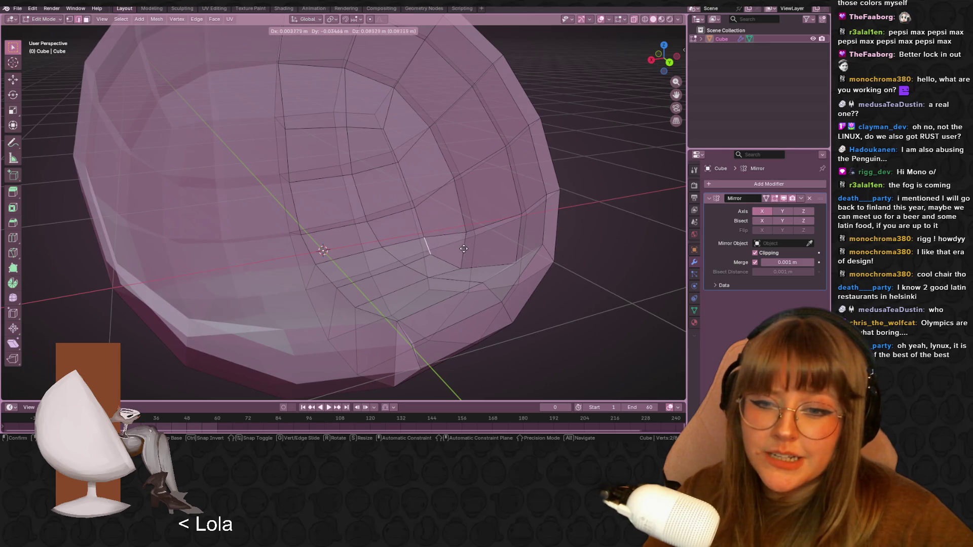
click(463, 248)
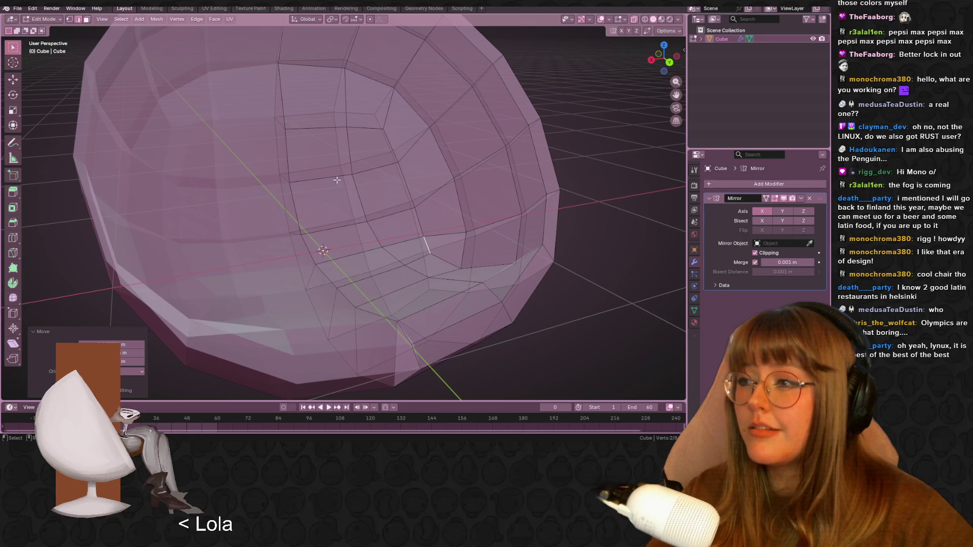
scroll(511, 222, up, 4)
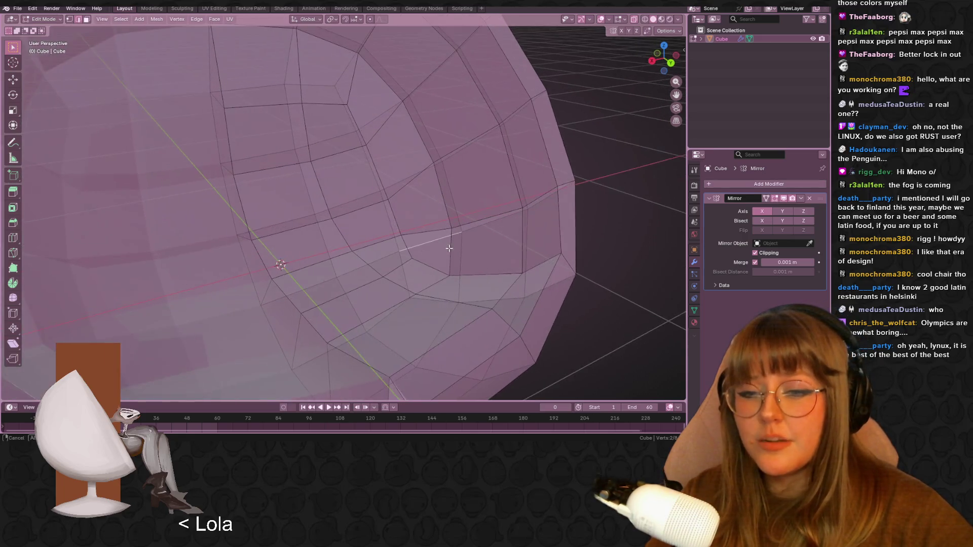
mouse_move(483, 275)
middle_down()
mouse_move(491, 248)
mouse_move(525, 293)
mouse_move(632, 43)
middle_up()
key(g)
click(488, 256)
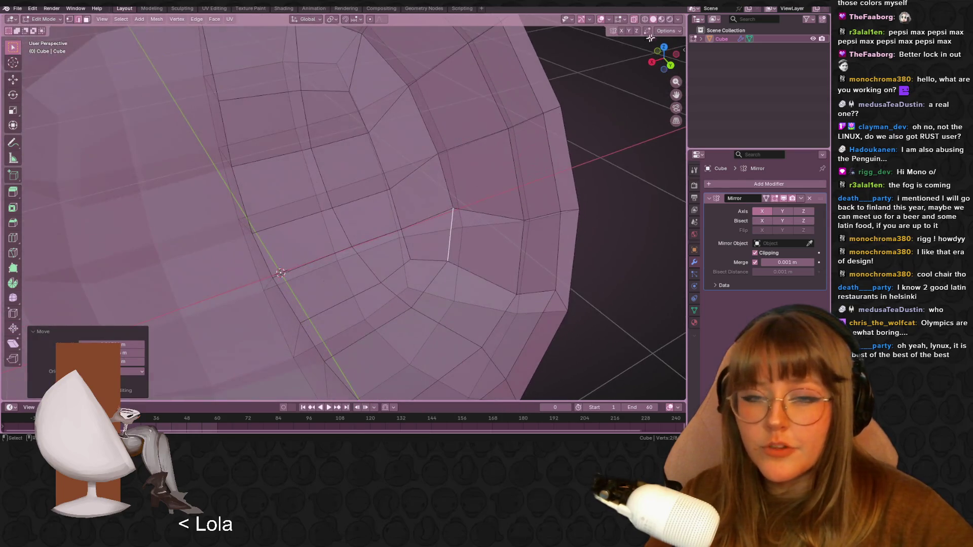
- Turn X-ray off, then move a single opening vertex and slide it along its edge
click(635, 19)
click(69, 19)
click(453, 208)
mouse_move(537, 330)
middle_down()
mouse_move(524, 274)
mouse_move(487, 243)
mouse_move(511, 228)
mouse_move(534, 254)
mouse_move(588, 238)
mouse_move(641, 274)
mouse_move(507, 309)
mouse_move(541, 224)
mouse_move(605, 221)
mouse_move(475, 259)
mouse_move(476, 183)
mouse_move(507, 193)
middle_up()
key(g)
click(578, 231)
key(g)
key(g)
click(523, 196)
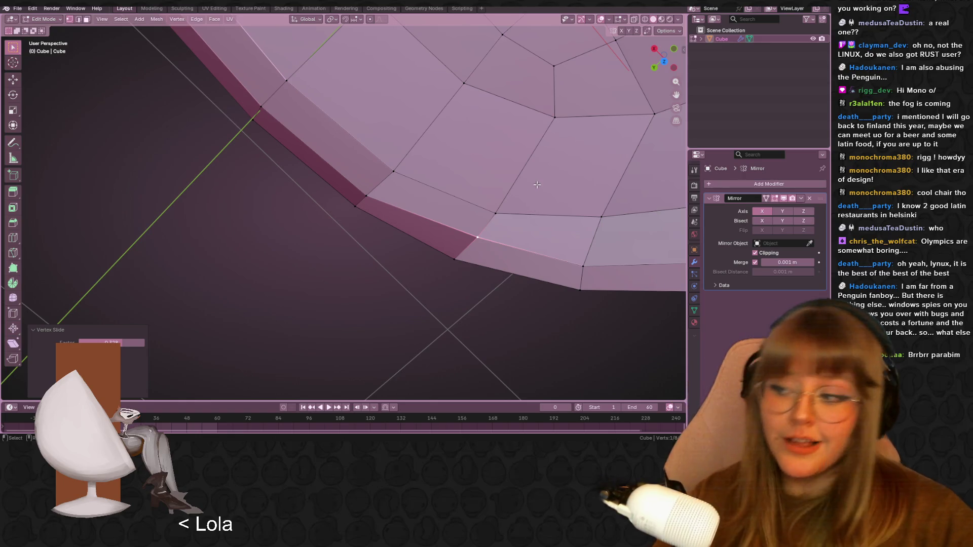
- Return to Object Mode and bring the 'ball chair' image search to the front
scroll(256, 211, down, 2)
mouse_move(256, 211)
middle_down()
mouse_move(385, 224)
mouse_move(351, 204)
middle_up()
mouse_move(278, 249)
middle_down()
mouse_move(250, 215)
mouse_move(333, 222)
middle_up()
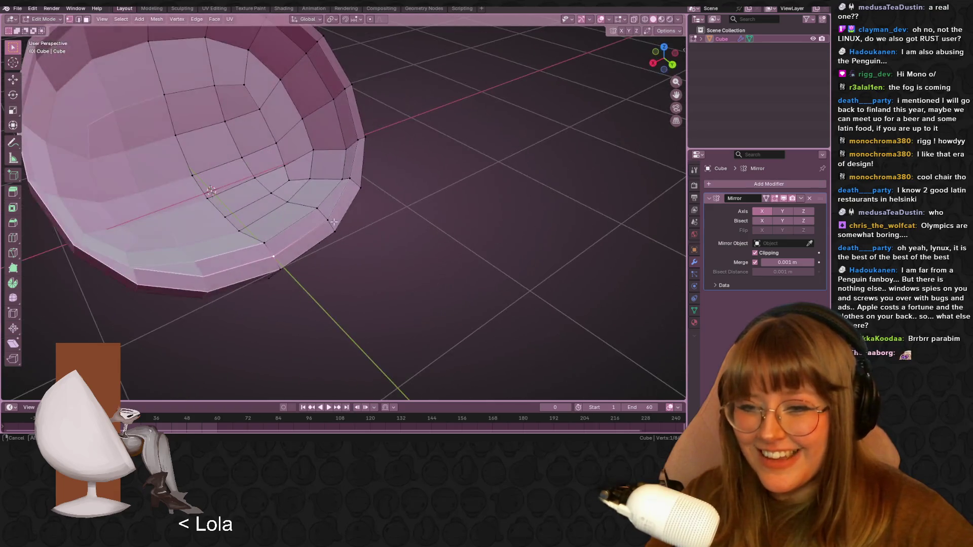
key(Tab)
scroll(358, 190, down, 8)
mouse_move(201, 445)
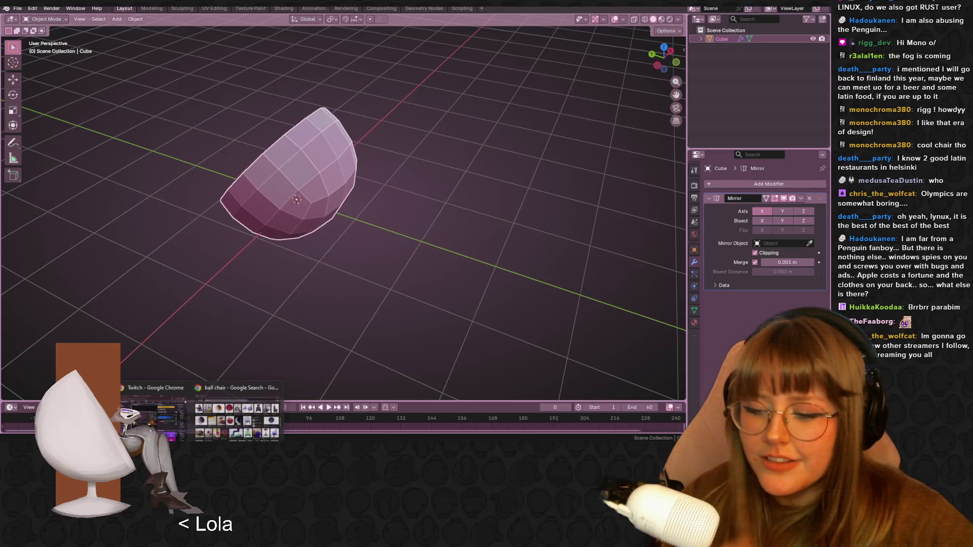
click(236, 413)
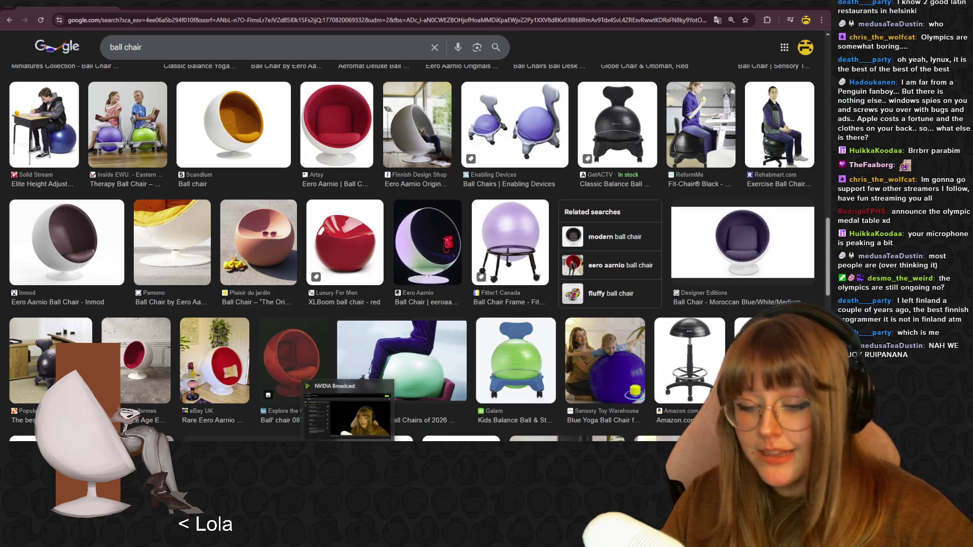
- Browse the 'ball chair' Google Images results for egg-chair shape reference
mouse_move(347, 440)
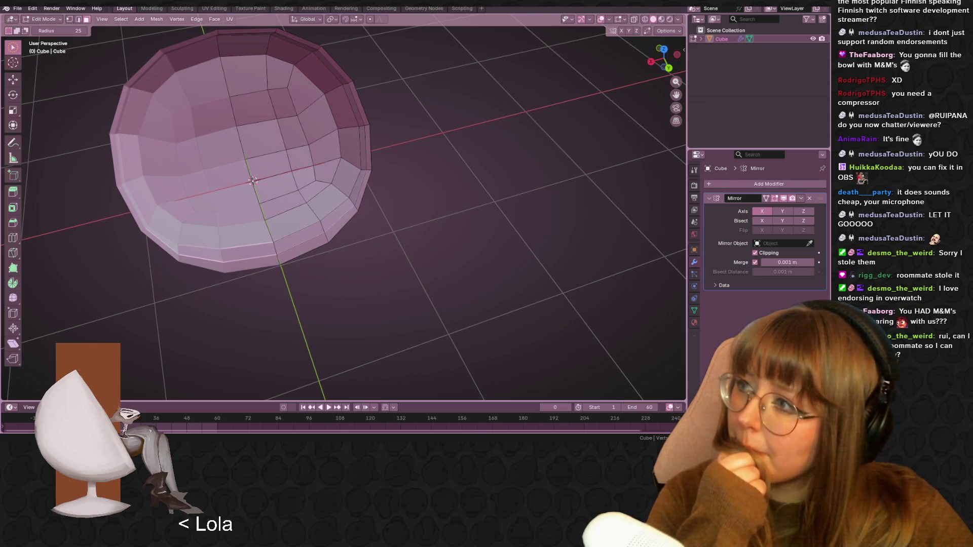
- Circle-select a patch of faces from the shell's top down its middle
key(c)
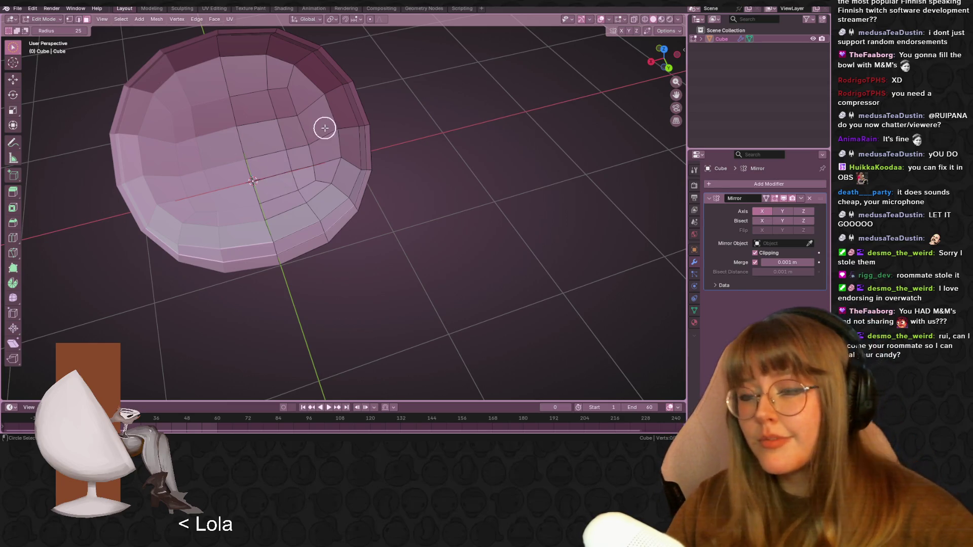
mouse_move(502, 109)
middle_down()
mouse_move(474, 121)
mouse_move(295, 72)
mouse_move(345, 52)
mouse_move(361, 63)
mouse_move(354, 76)
mouse_move(404, 100)
mouse_move(400, 109)
mouse_move(311, 91)
middle_up()
drag(310, 92, 335, 98)
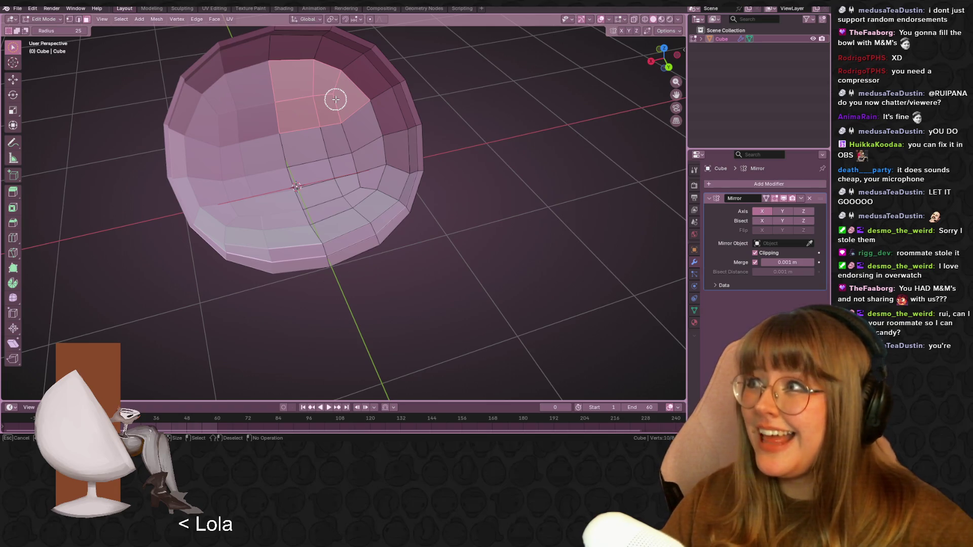
mouse_move(334, 98)
mouse_down()
mouse_move(341, 146)
mouse_move(354, 159)
mouse_move(348, 193)
mouse_move(311, 154)
mouse_move(336, 213)
mouse_move(366, 199)
mouse_up()
mouse_move(390, 174)
middle_down()
mouse_move(434, 152)
mouse_move(456, 181)
mouse_move(455, 144)
mouse_move(436, 150)
mouse_move(447, 160)
middle_up()
key(alt+z)
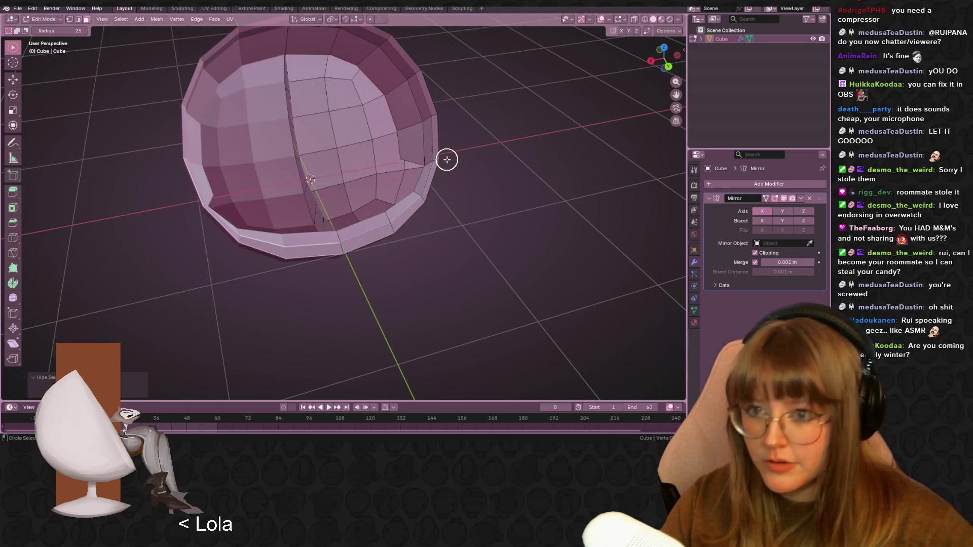
key(alt+z)
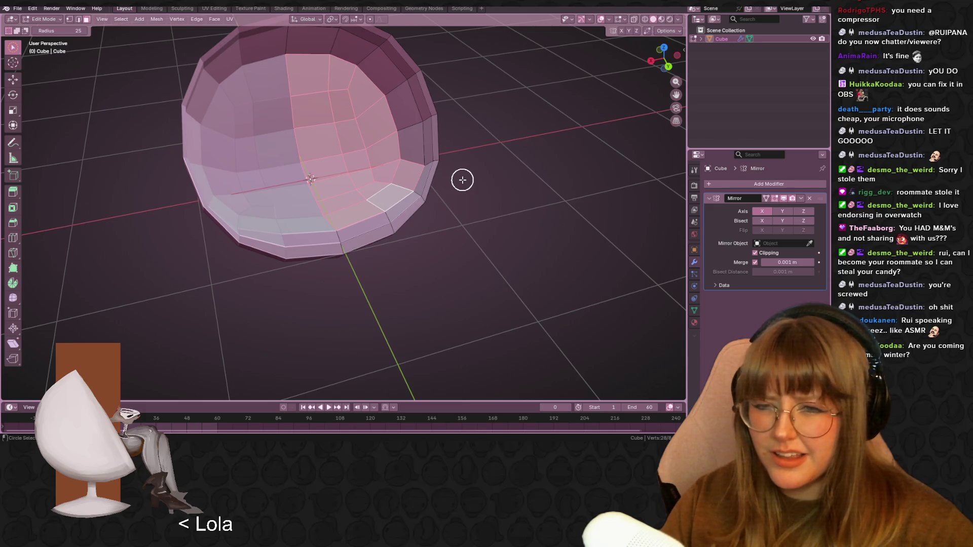
- Clear the selection and paint-select most of the shell's front faces again
key(alt+a)
mouse_move(415, 115)
middle_down()
mouse_move(476, 153)
mouse_move(382, 144)
mouse_move(404, 108)
mouse_move(412, 137)
mouse_move(426, 124)
middle_up()
mouse_move(427, 124)
mouse_down()
mouse_move(360, 191)
mouse_move(463, 52)
mouse_move(289, 148)
mouse_move(233, 199)
mouse_up()
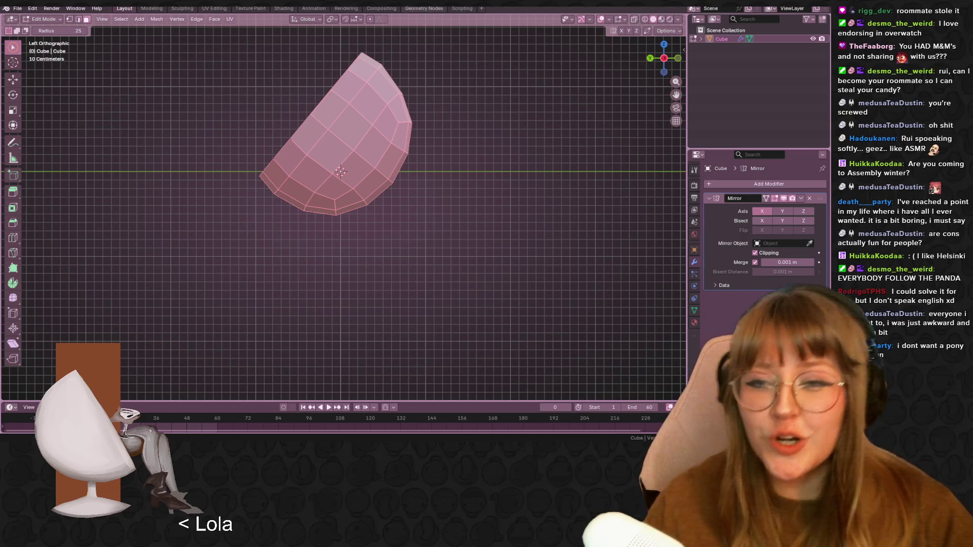
key(c)
shift+middle_drag(453, 207, 441, 240)
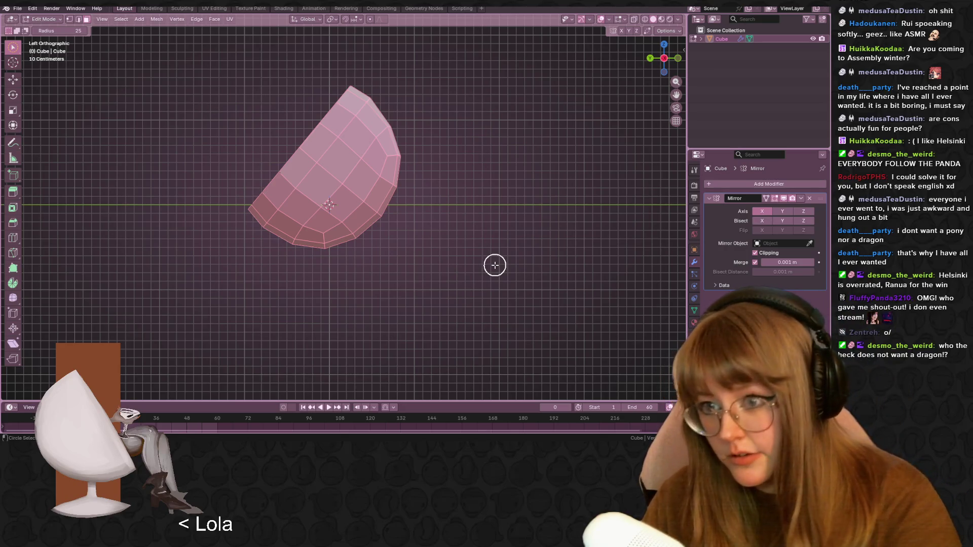
middle_drag(494, 265, 495, 265)
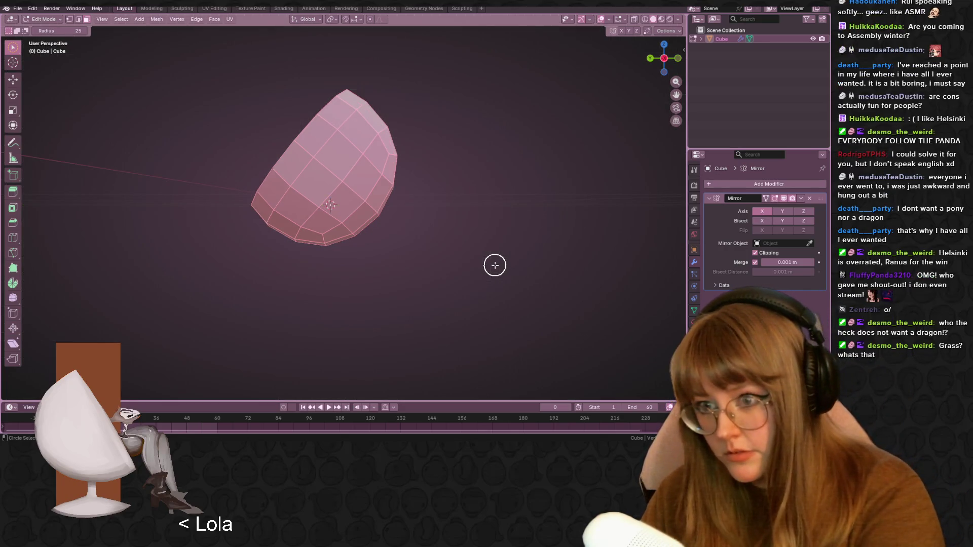
- Hide the selected front faces and orbit to a front-on view of the hollow shell
key(h)
mouse_move(495, 265)
middle_down()
mouse_move(372, 235)
mouse_move(474, 226)
mouse_move(430, 252)
mouse_move(345, 198)
mouse_move(372, 156)
mouse_move(302, 152)
mouse_move(354, 223)
mouse_move(266, 342)
middle_up()
mouse_move(187, 61)
middle_down()
mouse_move(397, 133)
mouse_move(299, 86)
mouse_move(374, 171)
mouse_move(432, 204)
mouse_move(402, 183)
middle_up()
- Switch from Circle Select back to the Select tool and orbit to view the seat opening
click(387, 176)
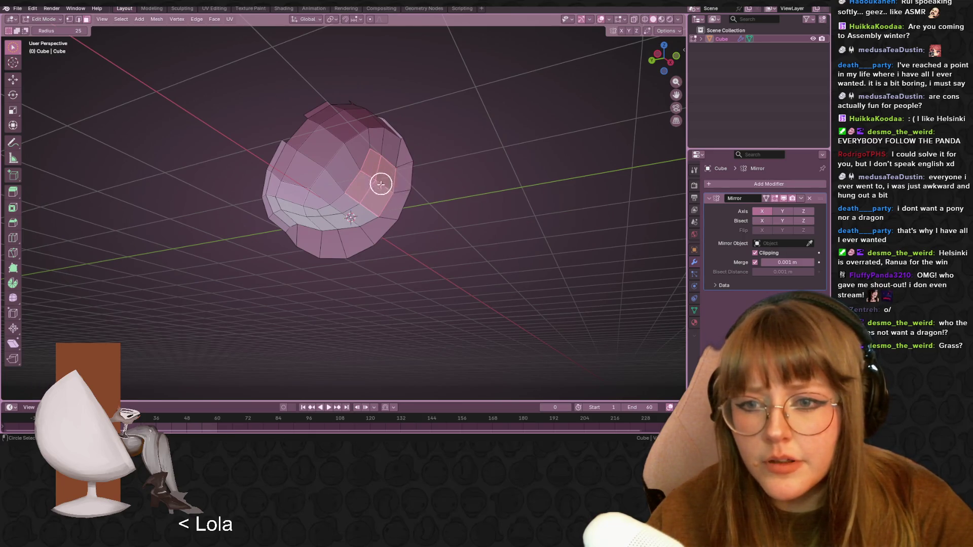
drag(13, 48, 56, 68)
mouse_move(87, 83)
middle_down()
mouse_move(380, 172)
mouse_move(382, 206)
middle_up()
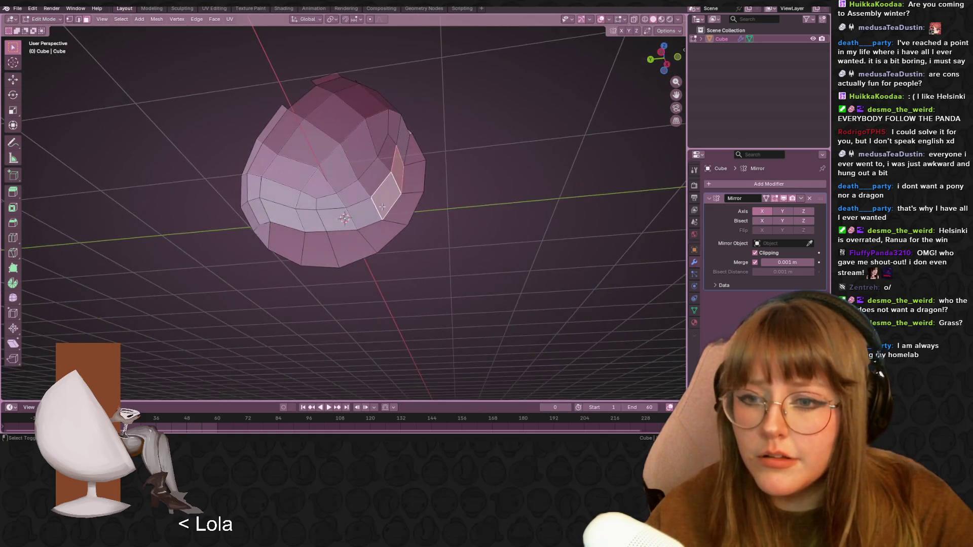
mouse_move(440, 184)
middle_down()
mouse_move(522, 257)
mouse_move(530, 246)
middle_up()
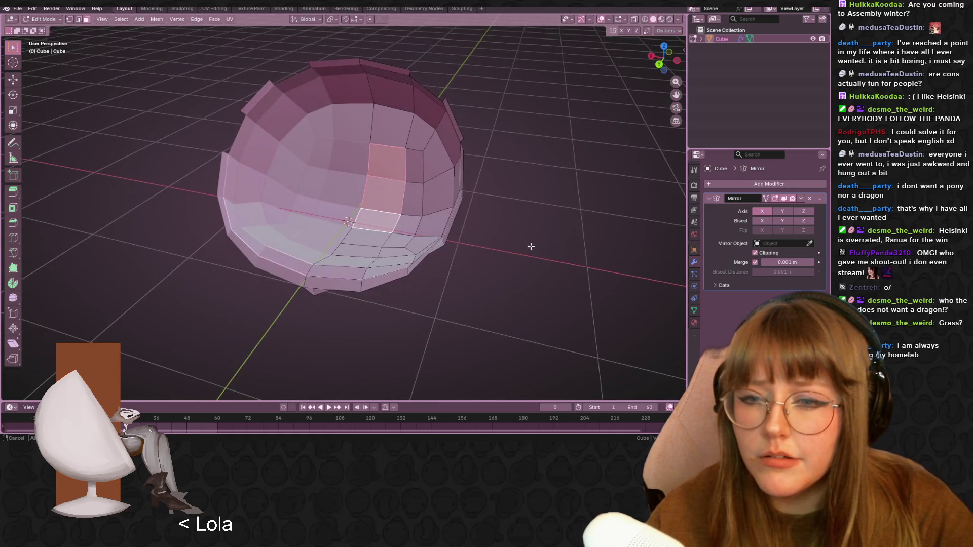
- Move a single face on the opening's rim in left side view
click(387, 195)
click(677, 62)
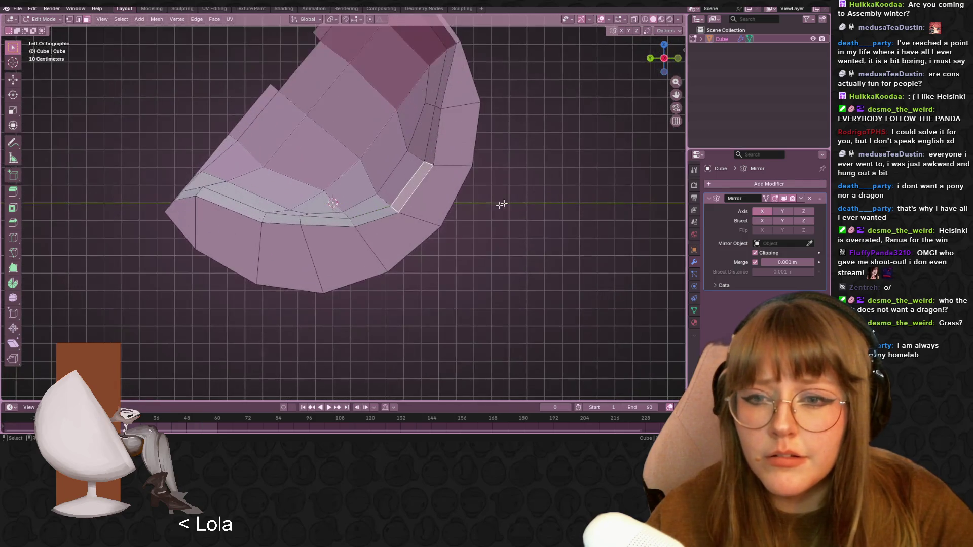
key(g)
click(444, 209)
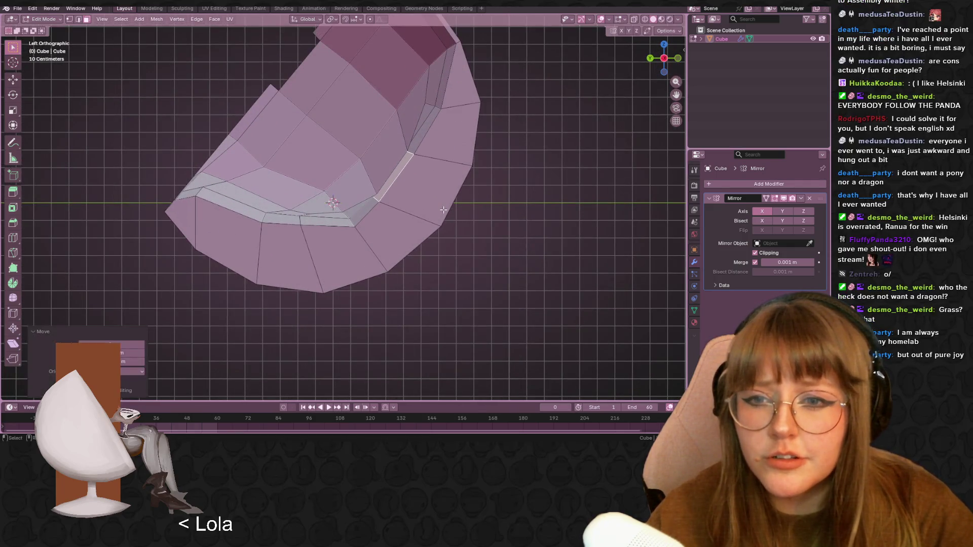
- Scale a single face on the shell's interior wall, viewed from above
mouse_move(444, 210)
middle_down()
mouse_move(541, 272)
mouse_move(416, 176)
middle_up()
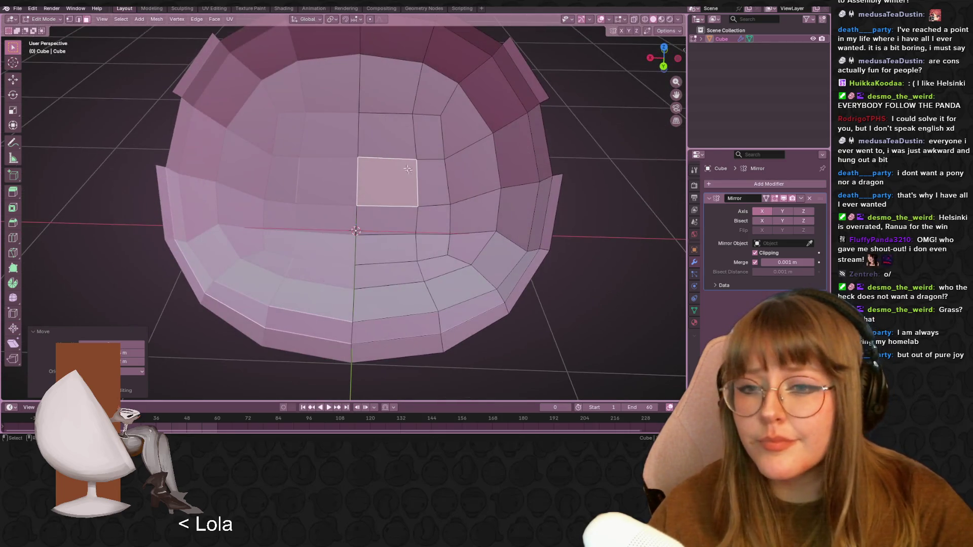
mouse_move(540, 157)
middle_down()
mouse_move(606, 135)
mouse_move(441, 187)
mouse_move(455, 226)
mouse_move(441, 217)
mouse_move(456, 211)
mouse_move(446, 209)
middle_up()
key(s)
click(442, 208)
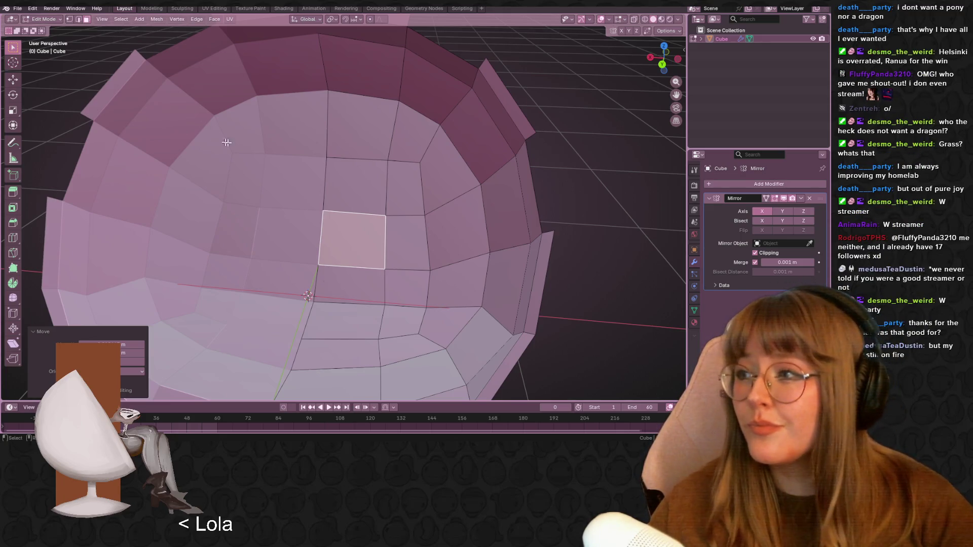
- Switch to vertex select, pick a seat-rim vertex, and zoom in on the left side view
mouse_move(464, 219)
middle_down()
mouse_move(399, 236)
mouse_move(438, 273)
mouse_move(350, 142)
middle_up()
click(69, 19)
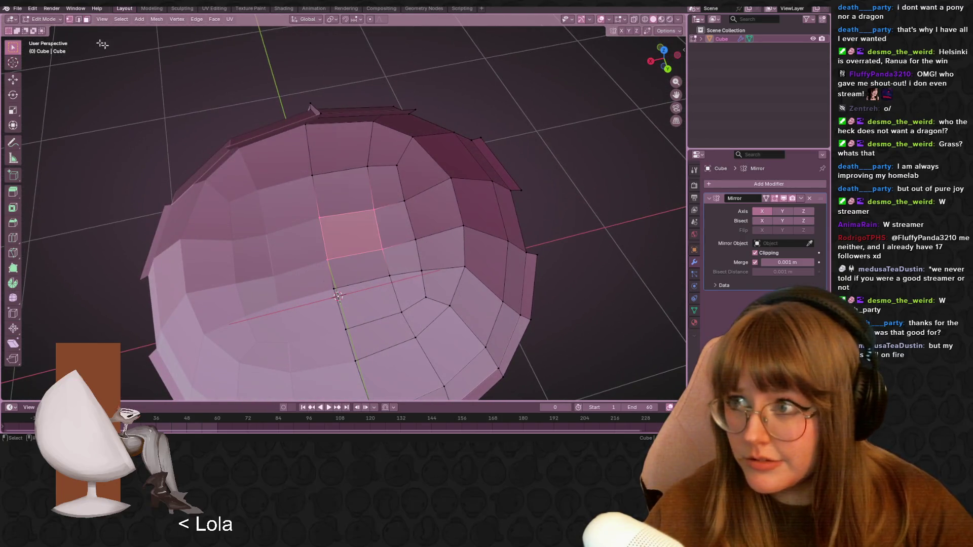
click(425, 242)
middle_drag(425, 182, 387, 183)
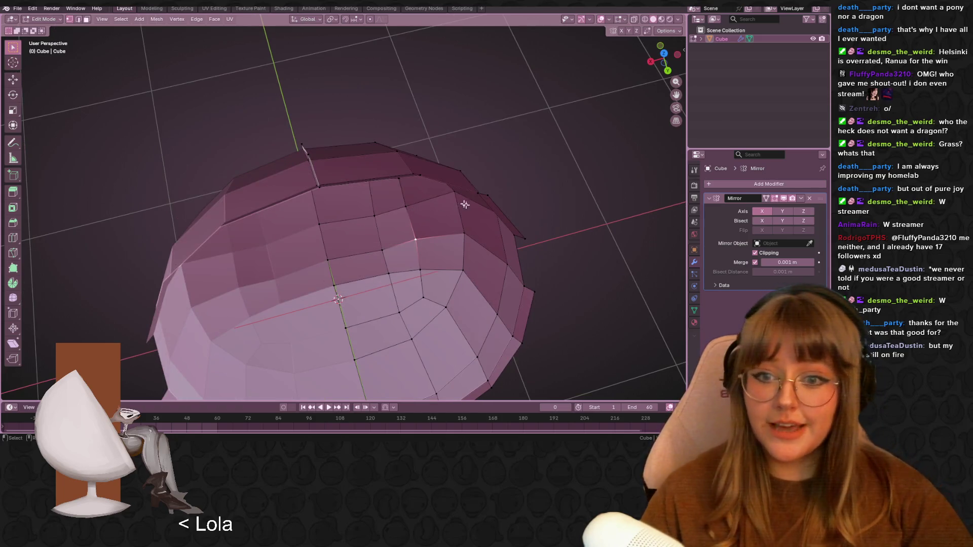
middle_drag(462, 204, 482, 260)
click(678, 54)
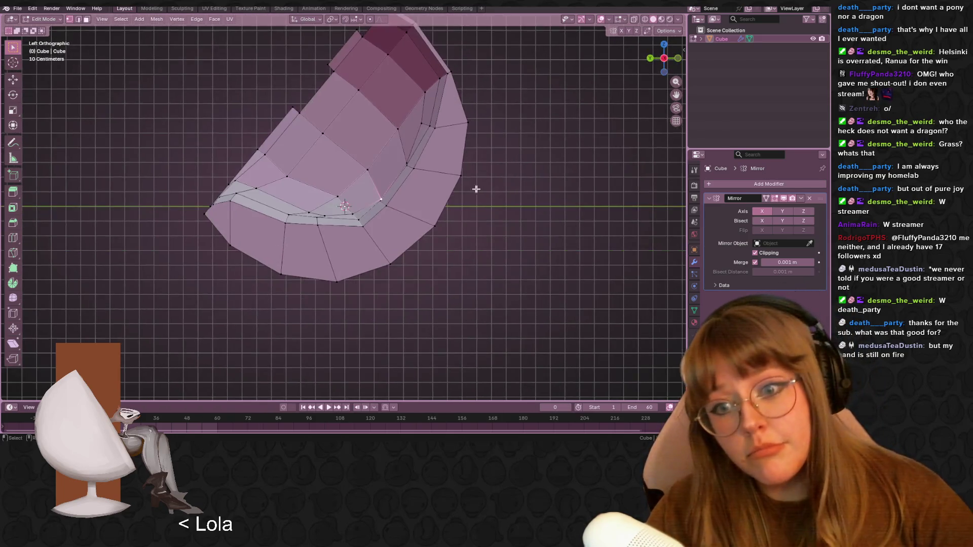
scroll(483, 189, up, 1)
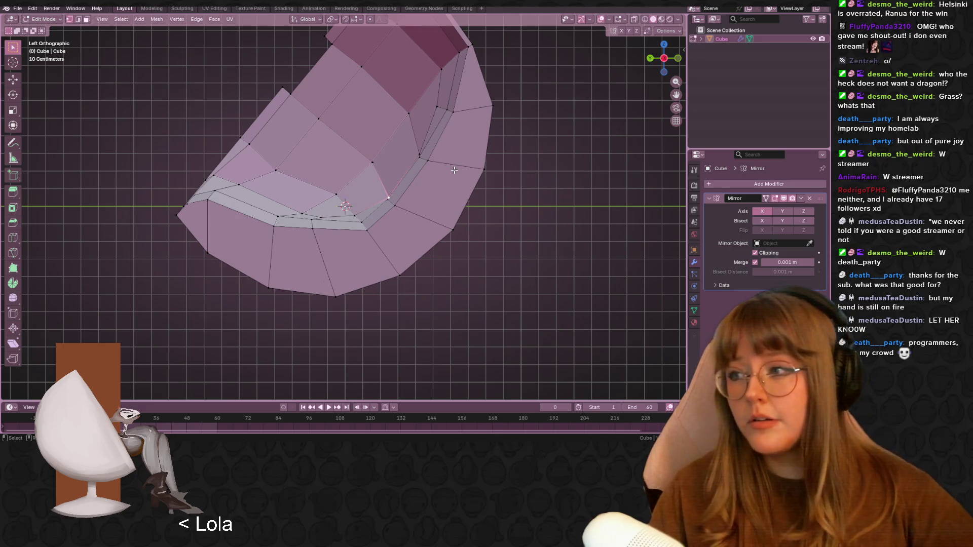
scroll(485, 202, up, 3)
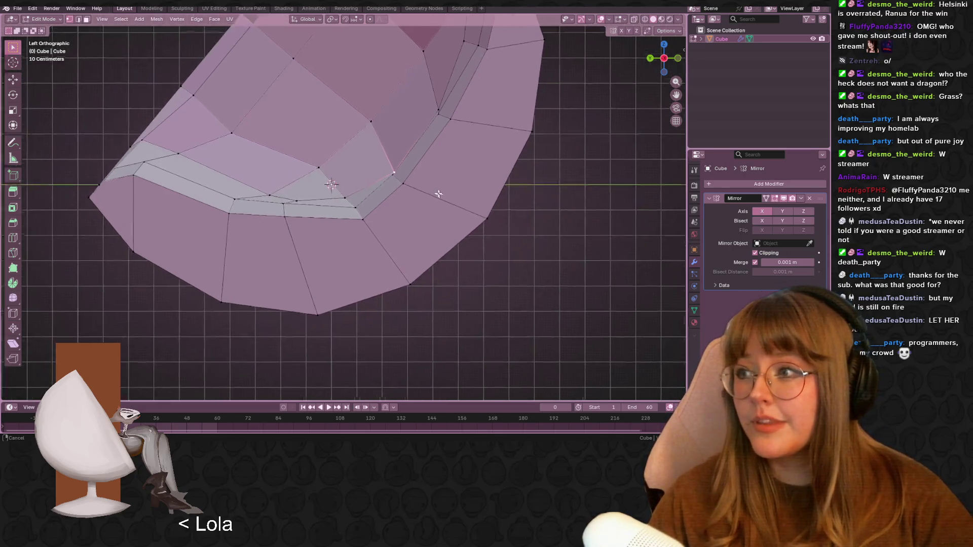
- Move the selected rim vertex and two neighbouring rim vertices into a smoother curve
key(g)
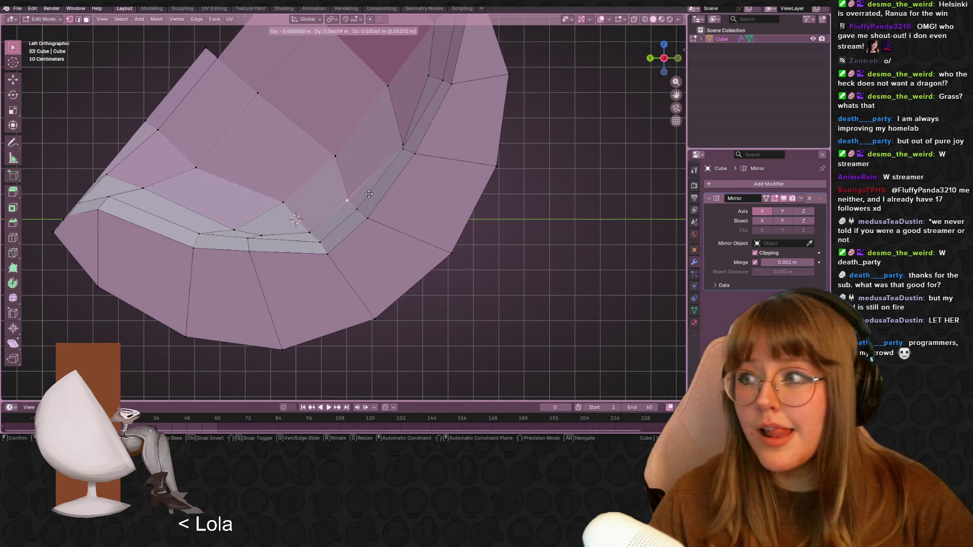
click(371, 201)
shift+middle_drag(423, 126, 407, 140)
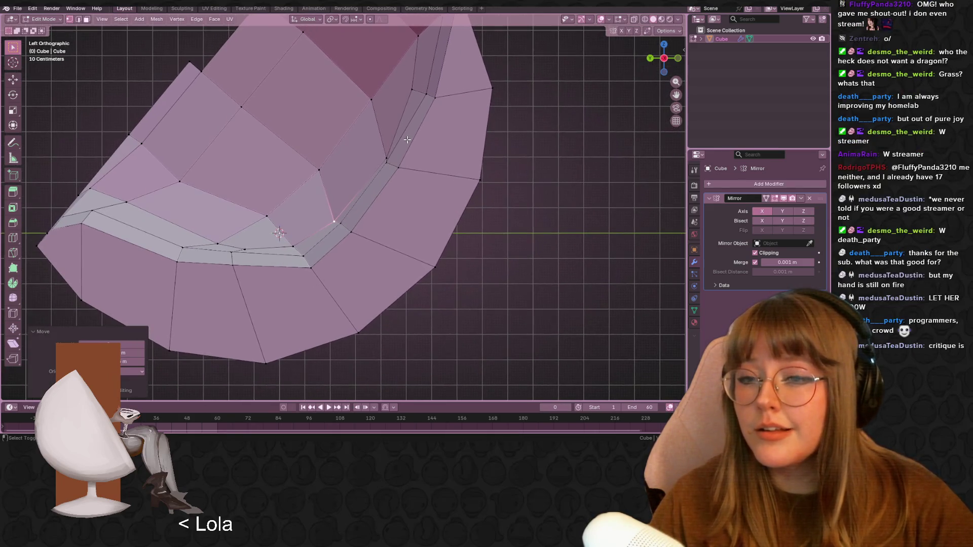
click(398, 152)
key(g)
click(416, 147)
click(428, 133)
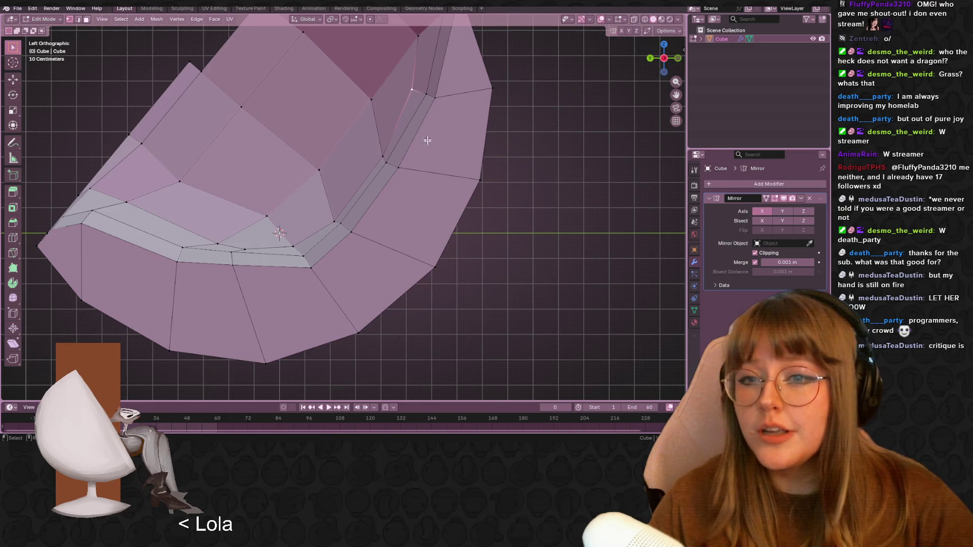
key(g)
click(377, 152)
- Nudge two lower vertices along the seat edge, then start a loop cut on the inner wall
click(334, 222)
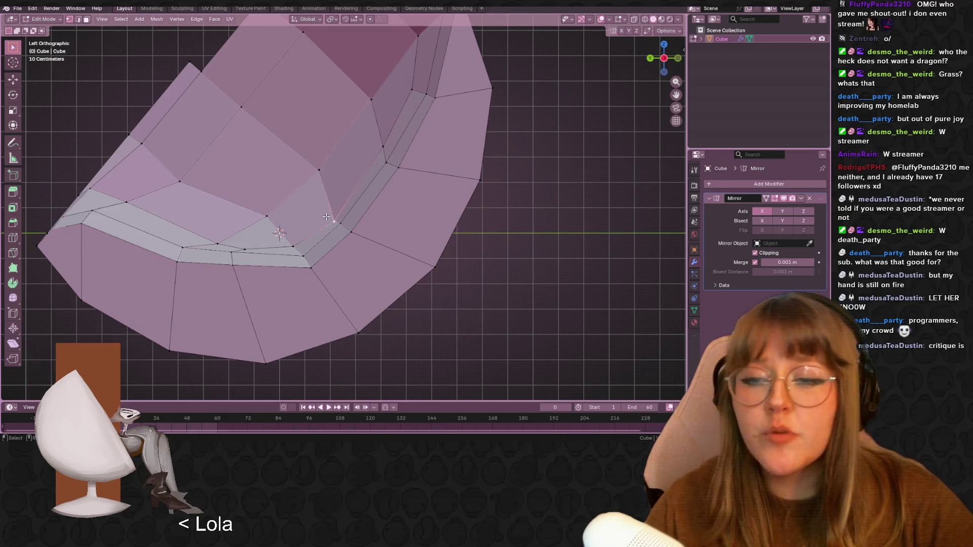
key(g)
click(329, 203)
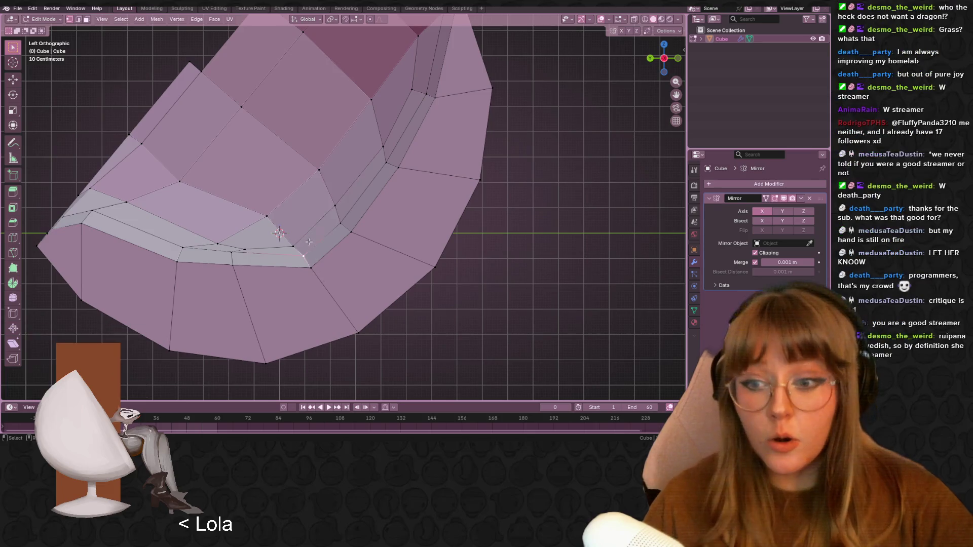
click(290, 242)
key(g)
click(293, 243)
mouse_move(264, 195)
middle_down()
mouse_move(302, 226)
mouse_move(395, 237)
mouse_move(304, 209)
mouse_move(415, 225)
mouse_move(375, 263)
mouse_move(355, 174)
mouse_move(397, 220)
mouse_move(400, 204)
mouse_move(460, 214)
mouse_move(410, 167)
mouse_move(446, 174)
mouse_move(398, 208)
mouse_move(405, 209)
middle_up()
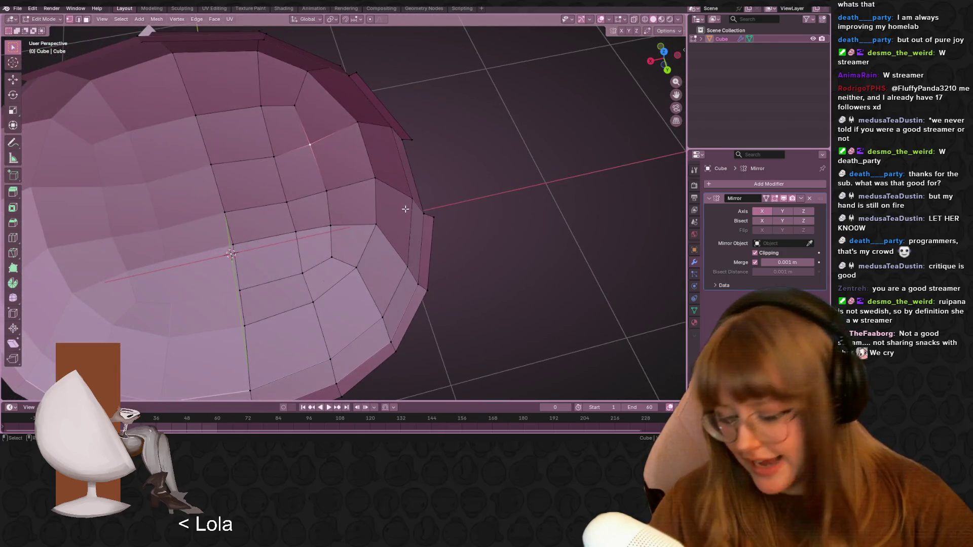
key(ctrl+r)
- Place a vertical loop cut on the dome's inner wall and move the new loop into position
click(286, 142)
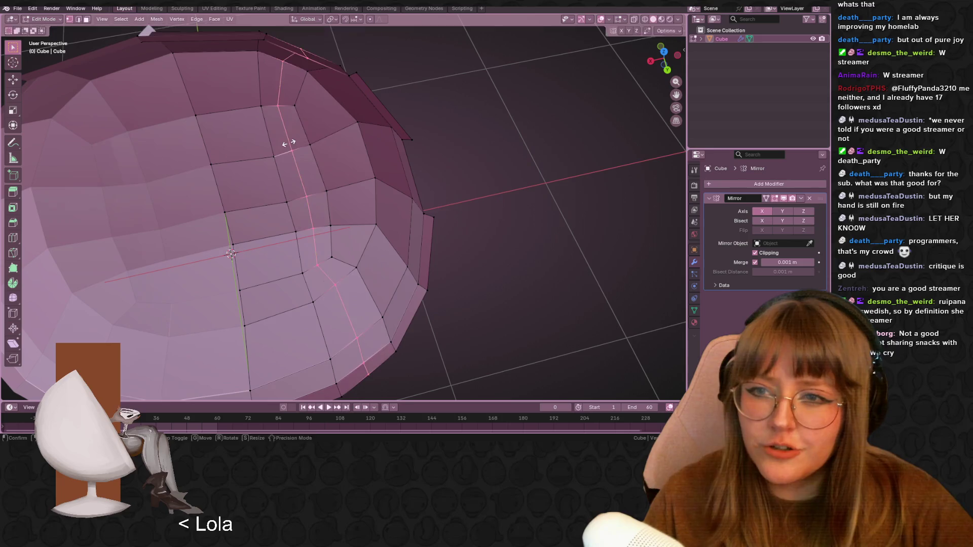
click(299, 146)
mouse_move(369, 184)
middle_down()
mouse_move(416, 199)
mouse_move(361, 185)
middle_up()
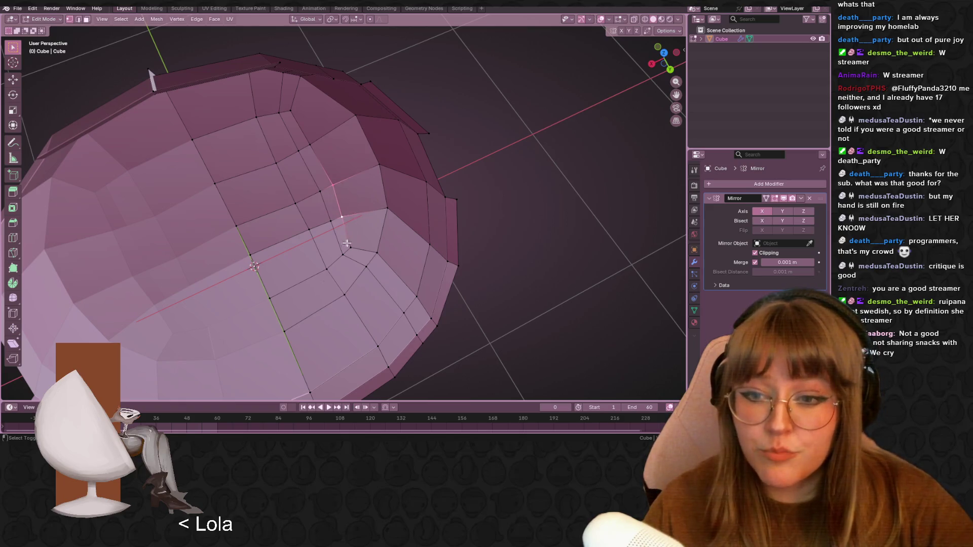
middle_drag(481, 156, 360, 152)
key(g)
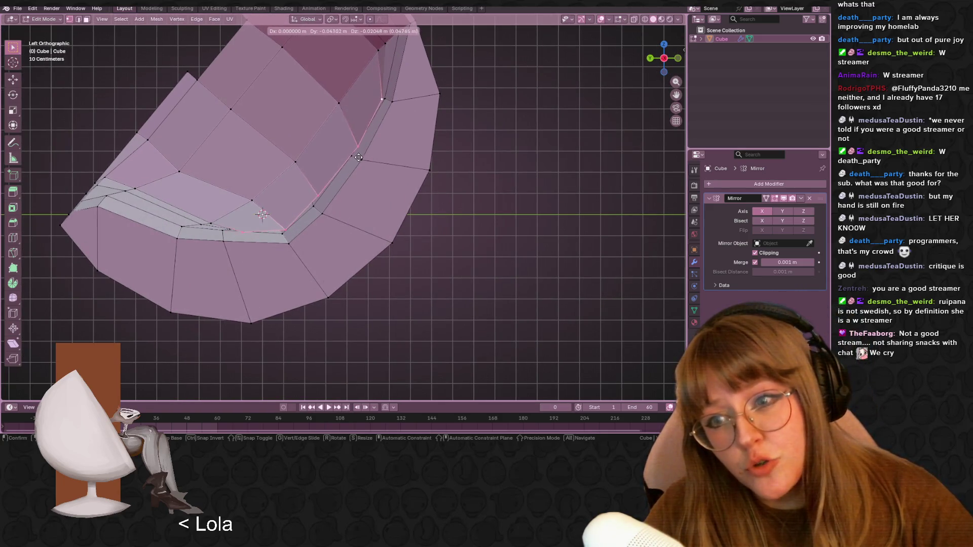
click(358, 157)
mouse_move(293, 178)
middle_down()
mouse_move(386, 210)
mouse_move(441, 256)
mouse_move(358, 184)
mouse_move(424, 217)
mouse_move(388, 149)
middle_up()
key(g)
click(395, 226)
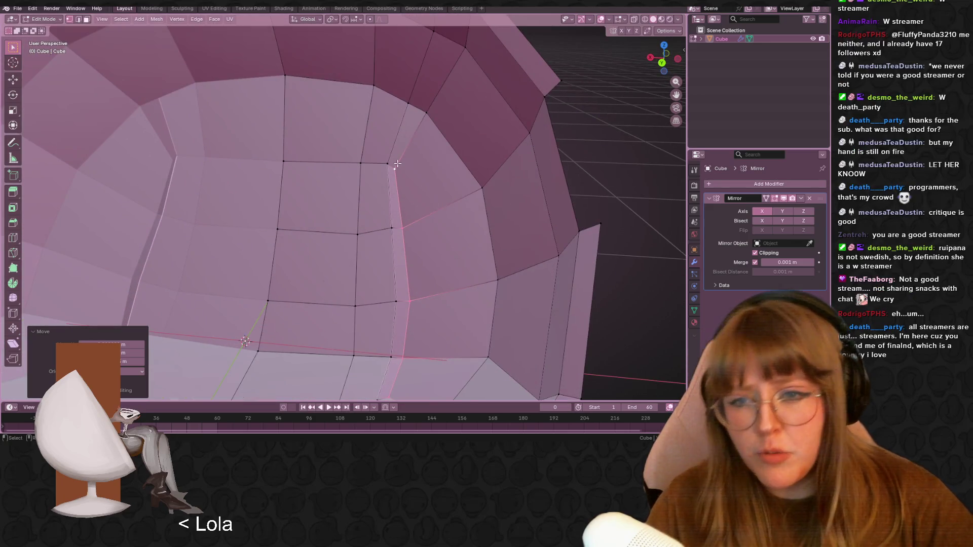
- Select the upper vertex at the seat-opening corner and view it orthographically from below
mouse_move(530, 328)
middle_down()
mouse_move(497, 330)
mouse_move(546, 371)
mouse_move(533, 204)
middle_up()
click(404, 293)
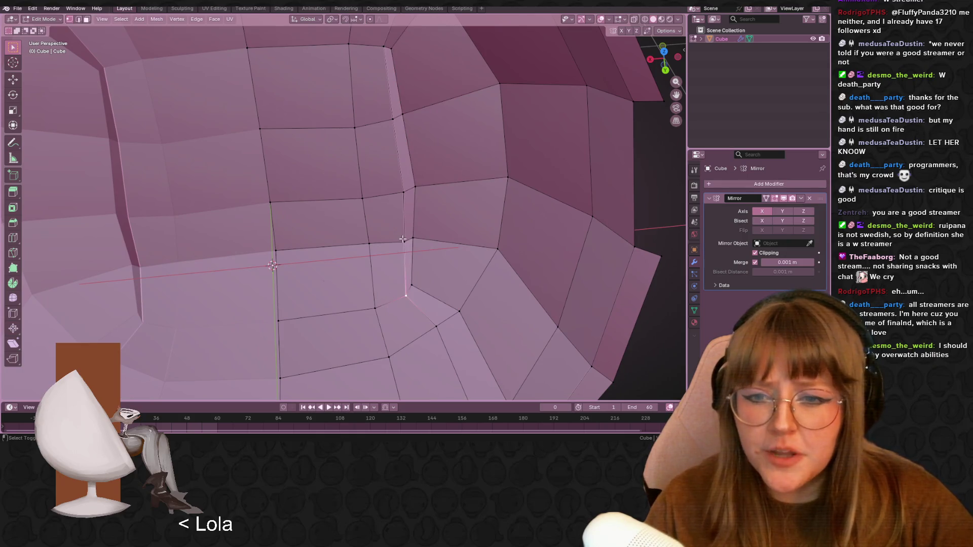
shift+click(405, 203)
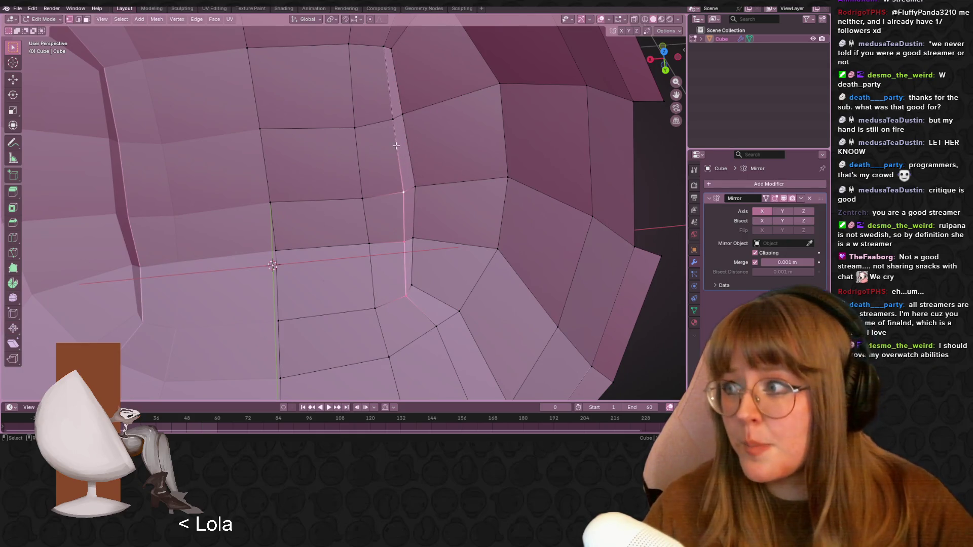
click(420, 190)
middle_drag(446, 181, 448, 184)
key(KP_5)
scroll(512, 150, down, 3)
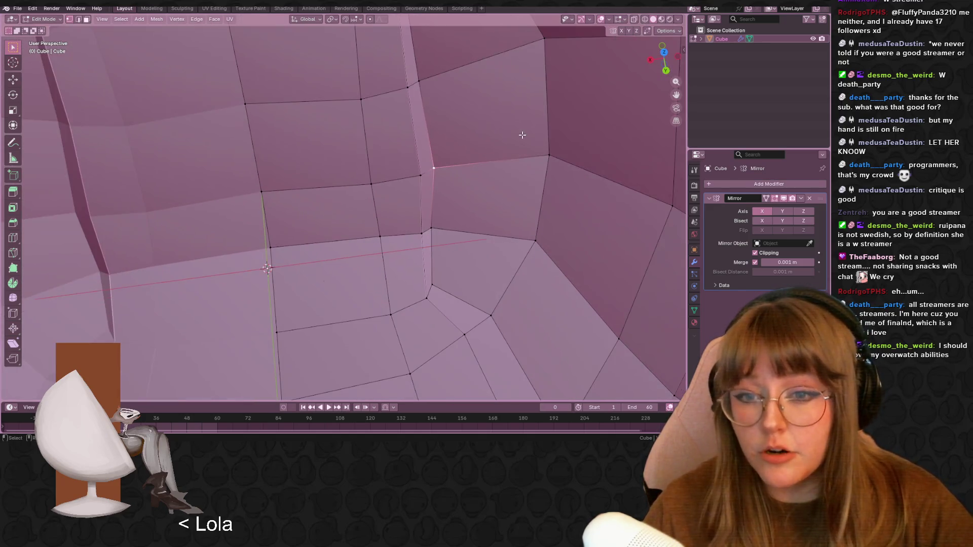
mouse_move(512, 150)
middle_down()
mouse_move(536, 130)
mouse_move(563, 216)
middle_up()
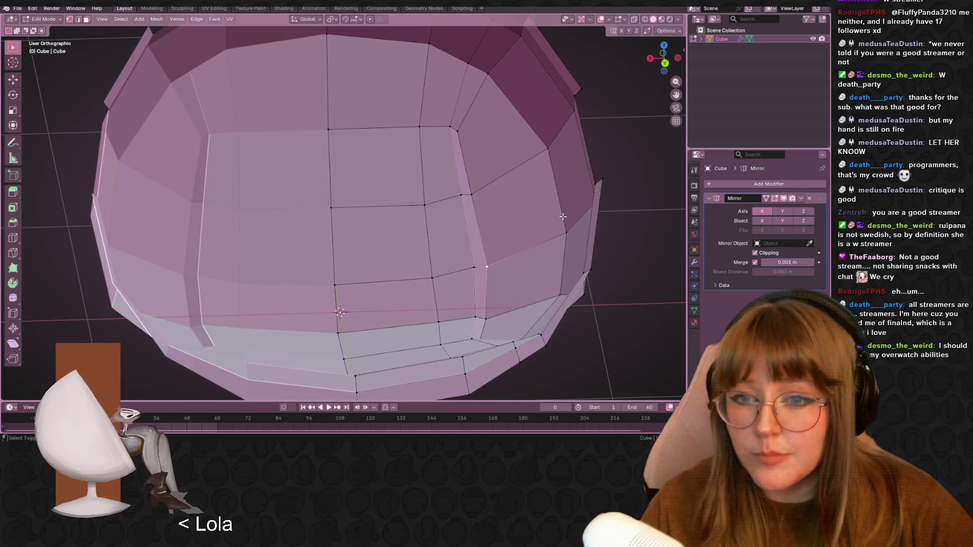
- Move the selected vertex, then shift the seat opening's corner vertex along the X axis
key(g)
click(547, 216)
click(530, 274)
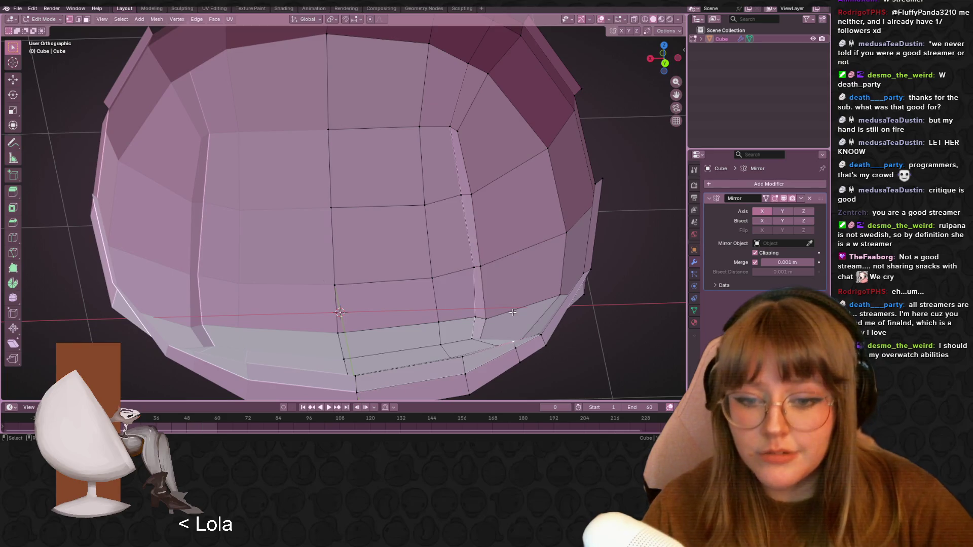
click(473, 316)
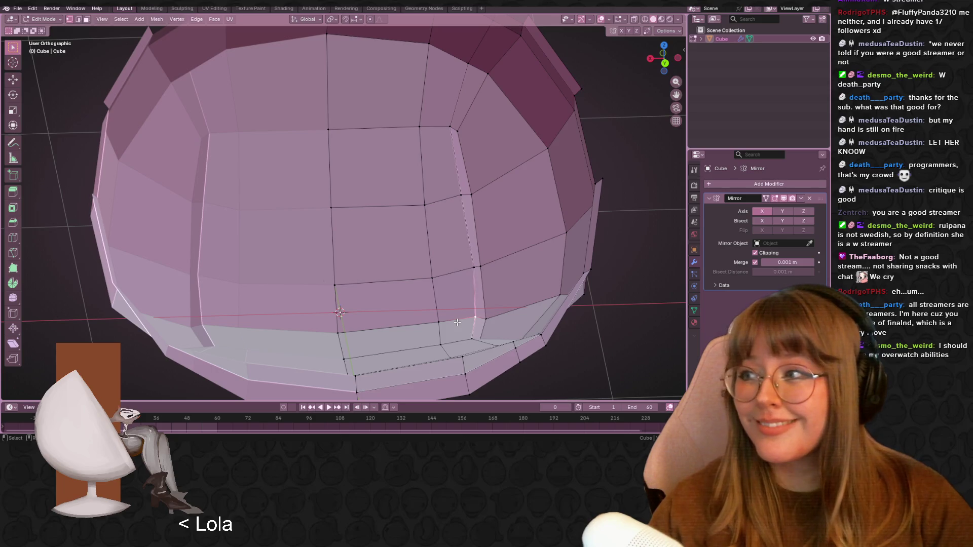
shift+middle_drag(418, 346, 431, 321)
middle_drag(529, 276, 540, 330)
key(g)
key(x)
click(530, 270)
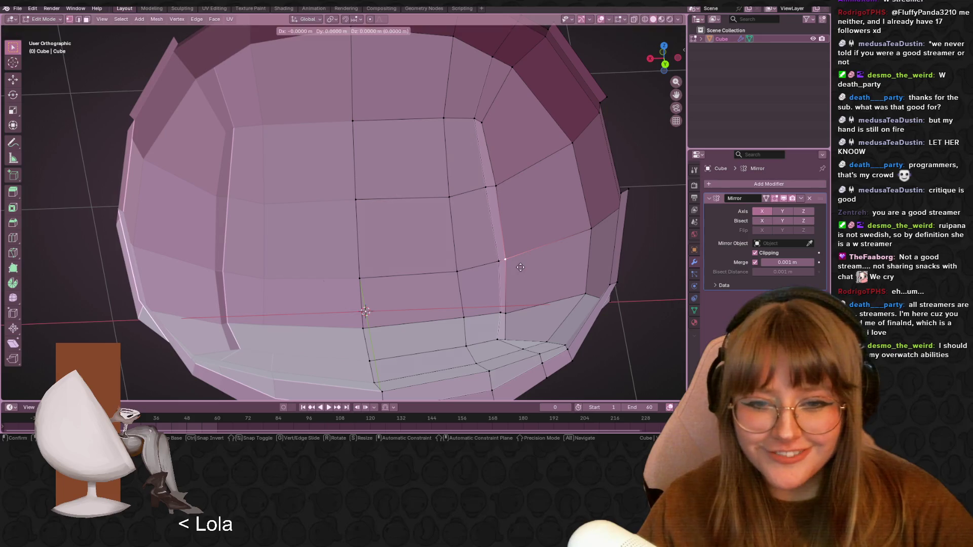
- Reposition two vertices higher up the seat edge, including the upper corner vertex
click(483, 188)
key(g)
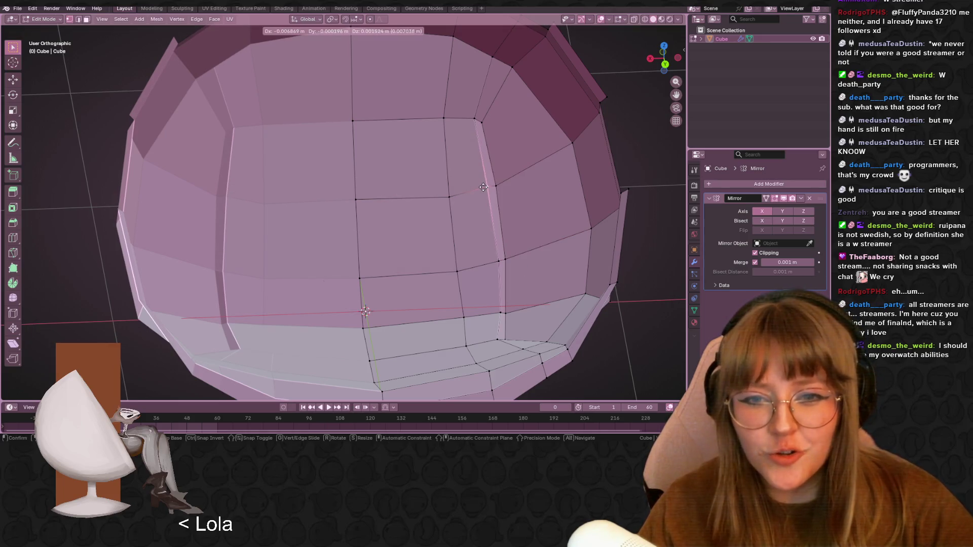
click(519, 192)
click(484, 116)
key(g)
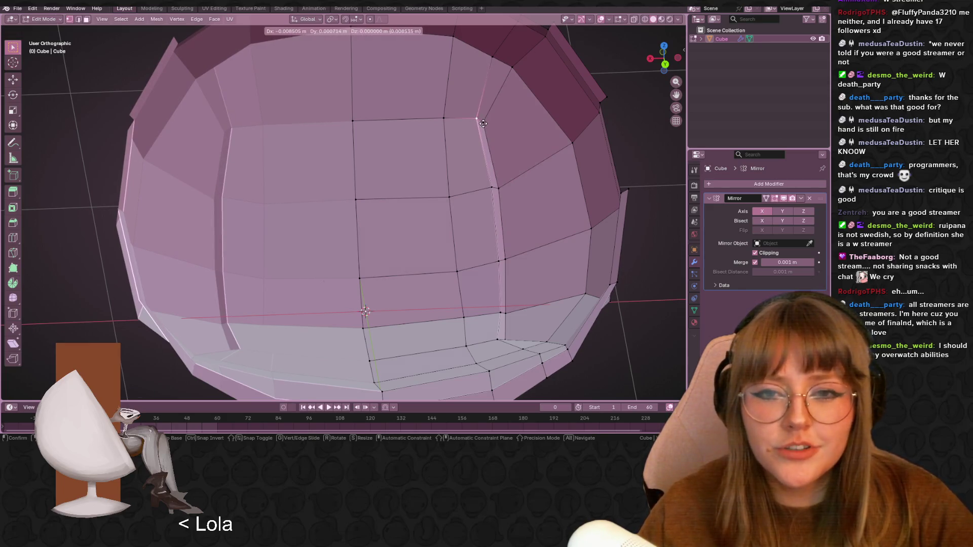
click(499, 122)
shift+middle_drag(504, 128, 510, 146)
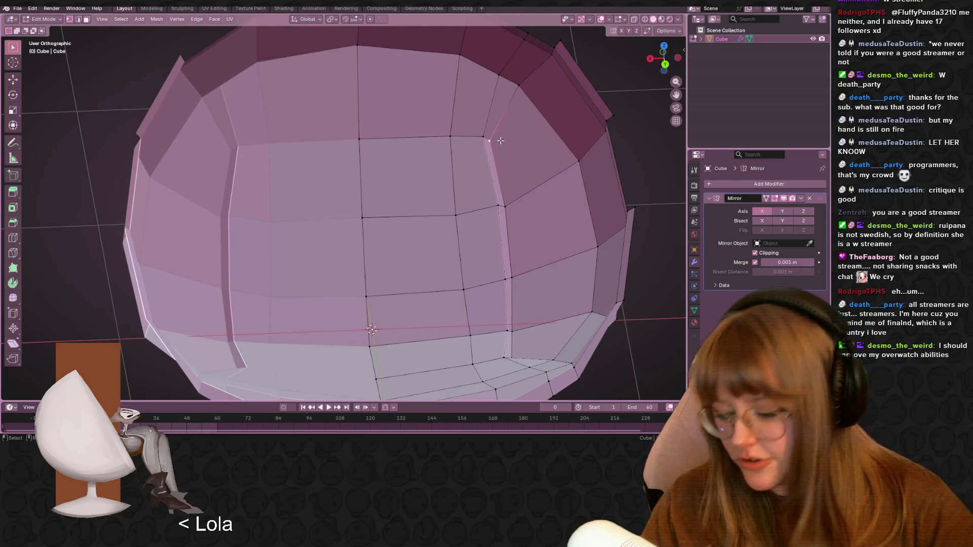
- Add a loop cut along the opening's top rim and move the new top edge in side view
key(ctrl+r)
click(489, 122)
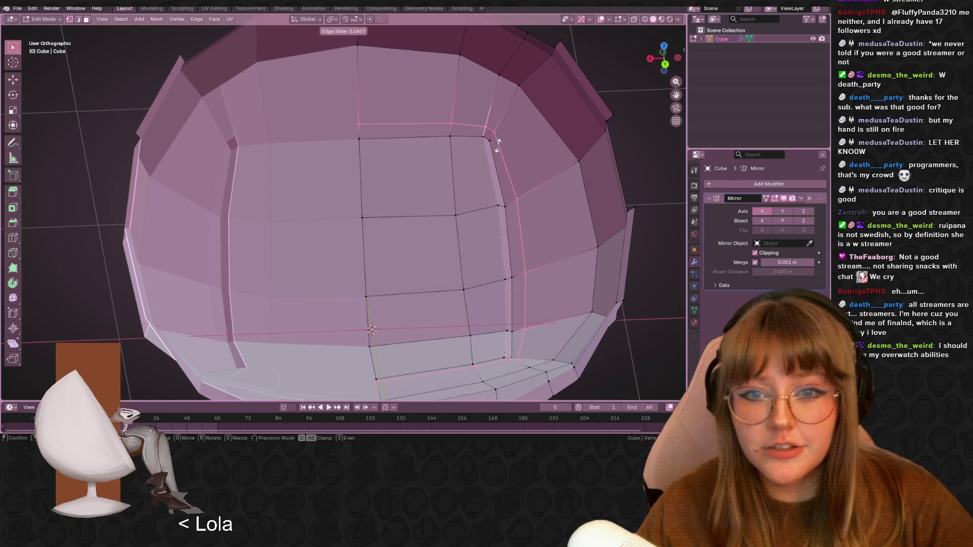
click(500, 147)
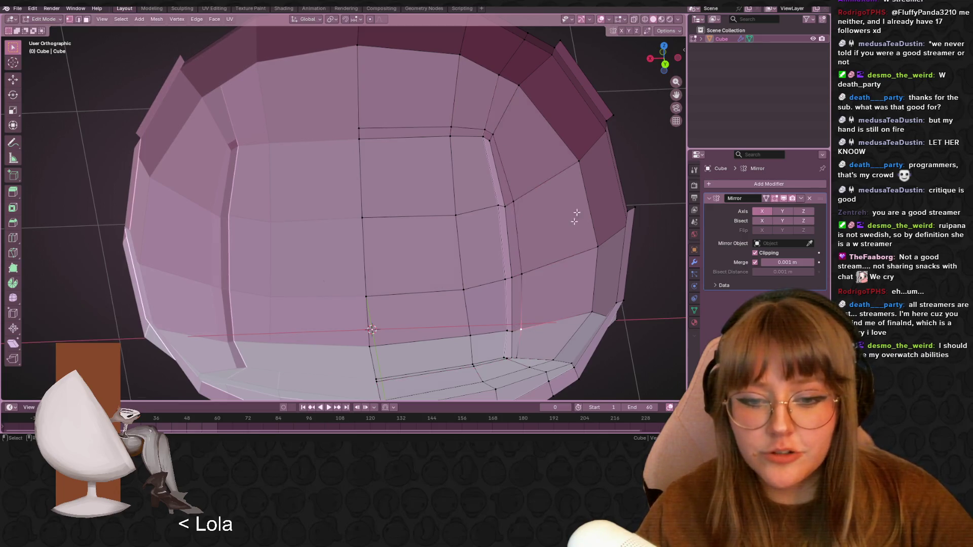
click(471, 123)
shift+click(359, 121)
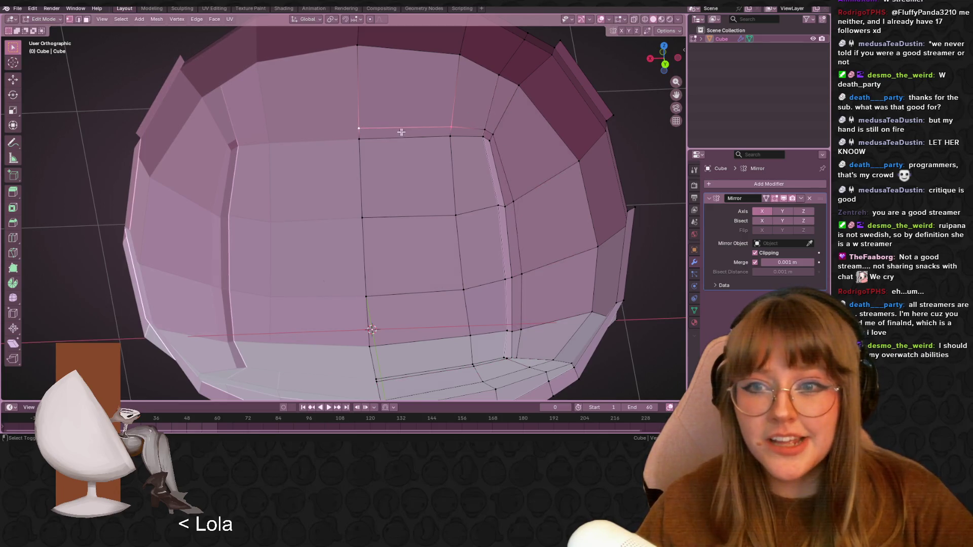
mouse_move(514, 134)
middle_down()
mouse_move(515, 161)
mouse_move(491, 164)
mouse_move(457, 138)
mouse_move(449, 147)
mouse_move(441, 139)
mouse_move(450, 147)
mouse_move(447, 126)
mouse_move(549, 158)
mouse_move(538, 162)
middle_up()
key(g)
click(508, 159)
key(g)
click(454, 136)
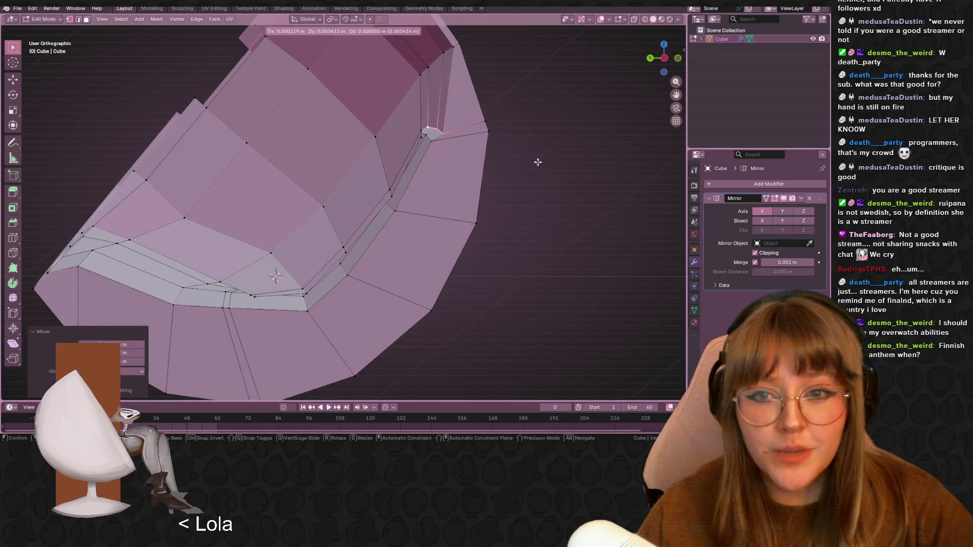
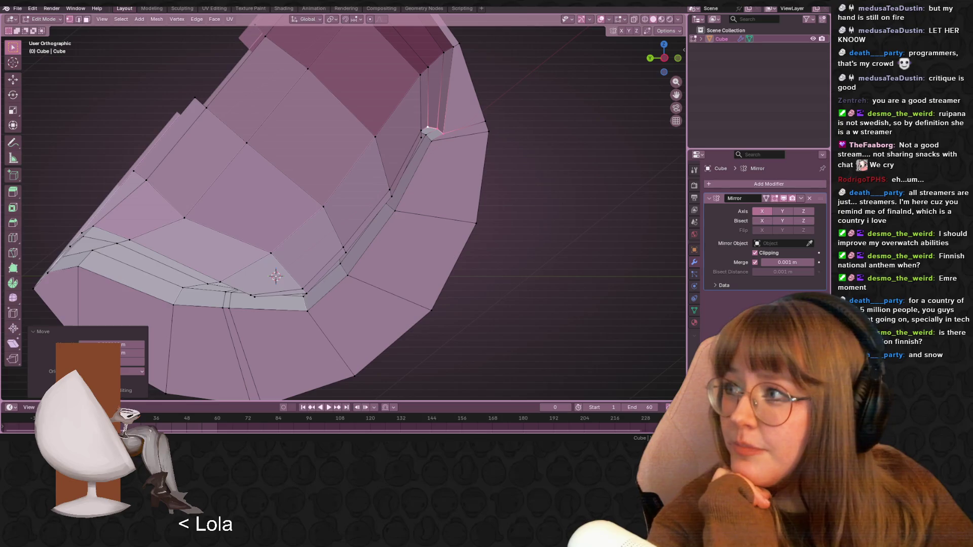
- Lower the Mic Compressor threshold to -19.10 dB, then close the filters window
mouse_move(459, 118)
mouse_down()
mouse_move(522, 99)
mouse_move(538, 78)
mouse_up()
click(365, 114)
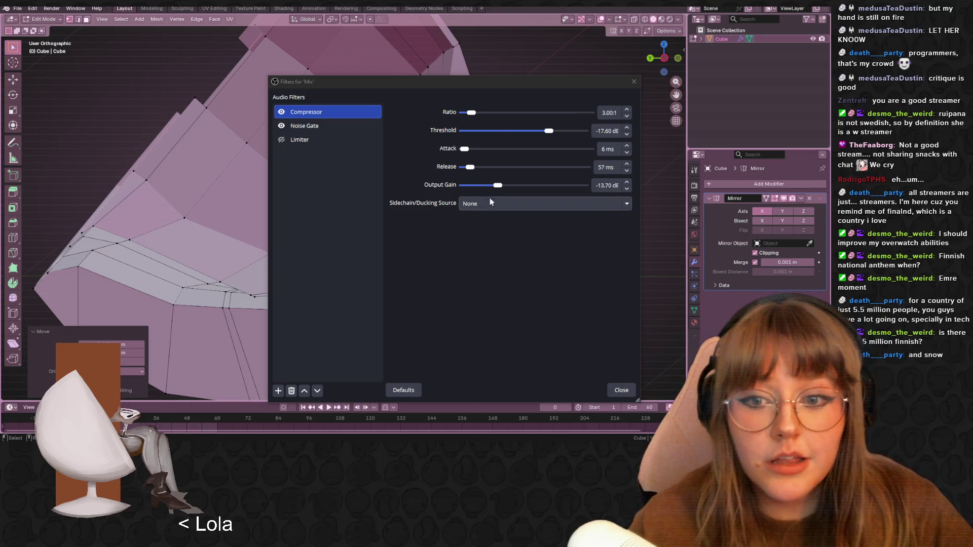
mouse_move(553, 133)
mouse_down()
mouse_move(536, 133)
mouse_move(546, 132)
mouse_up()
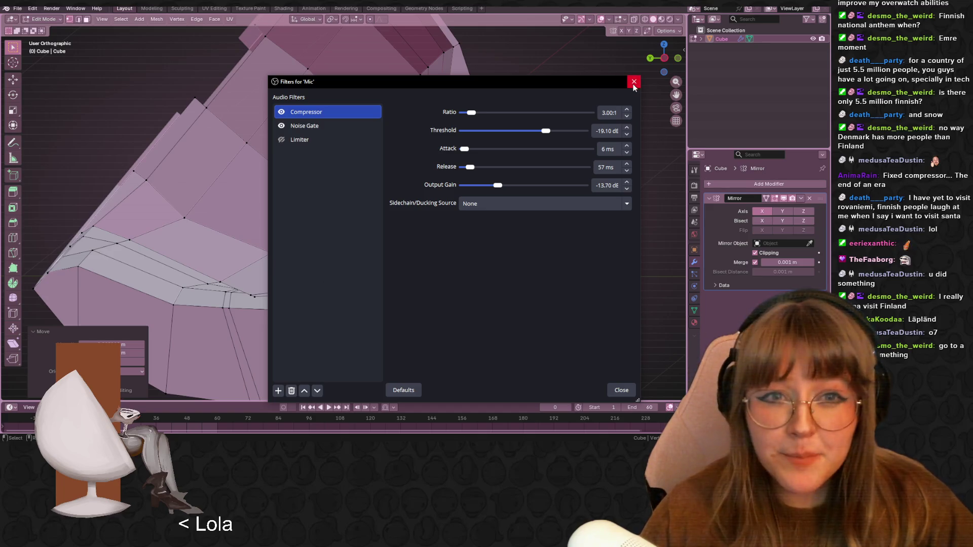
click(622, 390)
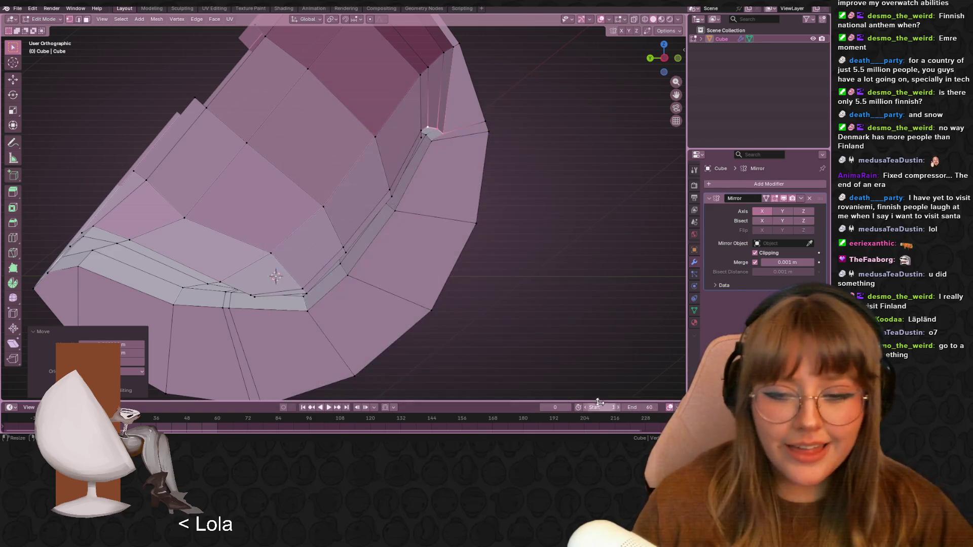
- Orbit around the chair shell, briefly play and stop the animation, and switch to Left view
mouse_move(459, 231)
middle_down()
mouse_move(582, 254)
mouse_move(567, 252)
middle_up()
key(space)
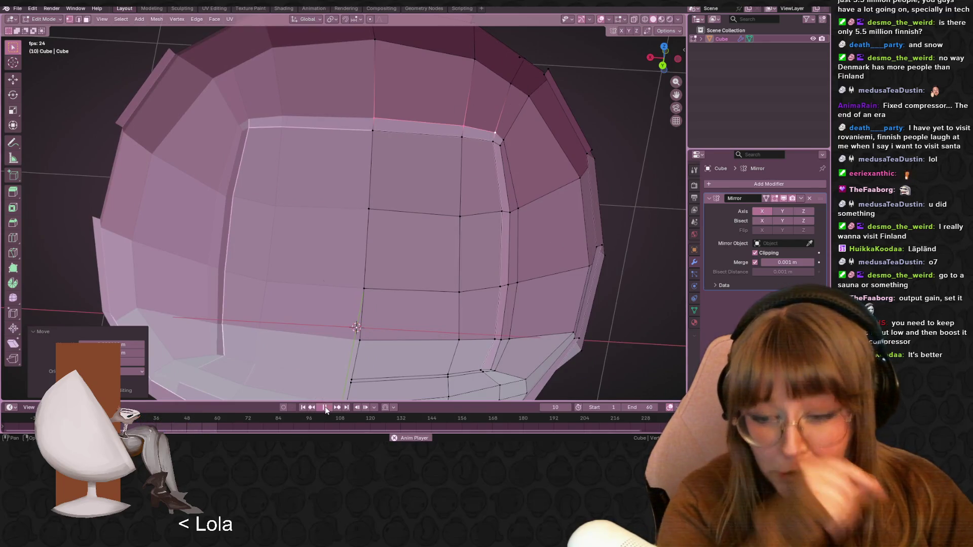
key(space)
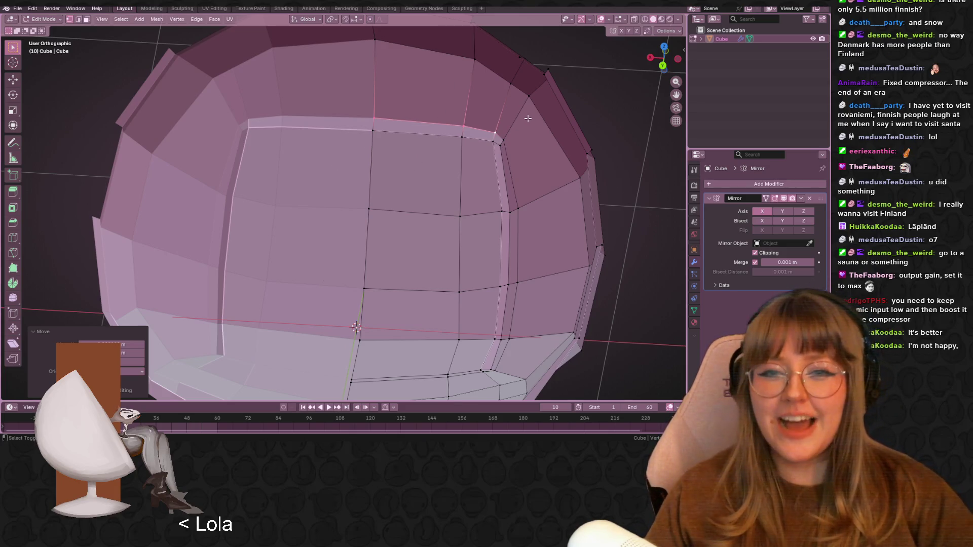
scroll(455, 113, up, 2)
scroll(495, 108, down, 4)
middle_drag(537, 87, 446, 106)
click(664, 58)
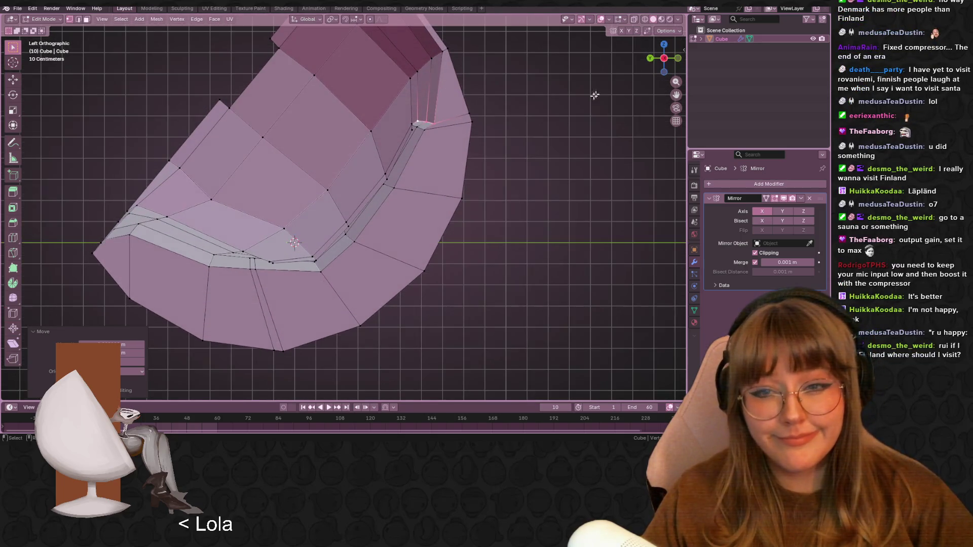
- Nudge the seat rim corner vertex slightly up and left, then check it from the right side
key(g)
click(584, 116)
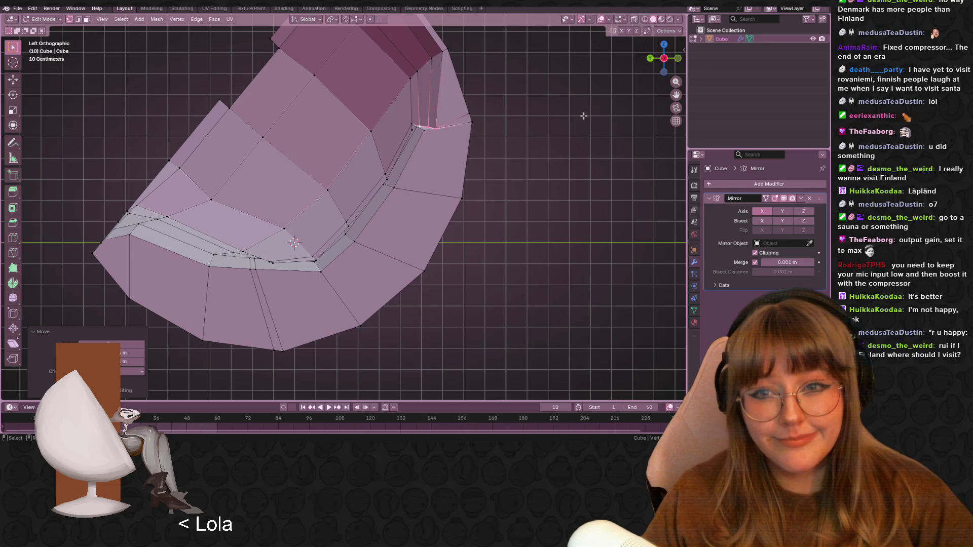
click(414, 125)
key(g)
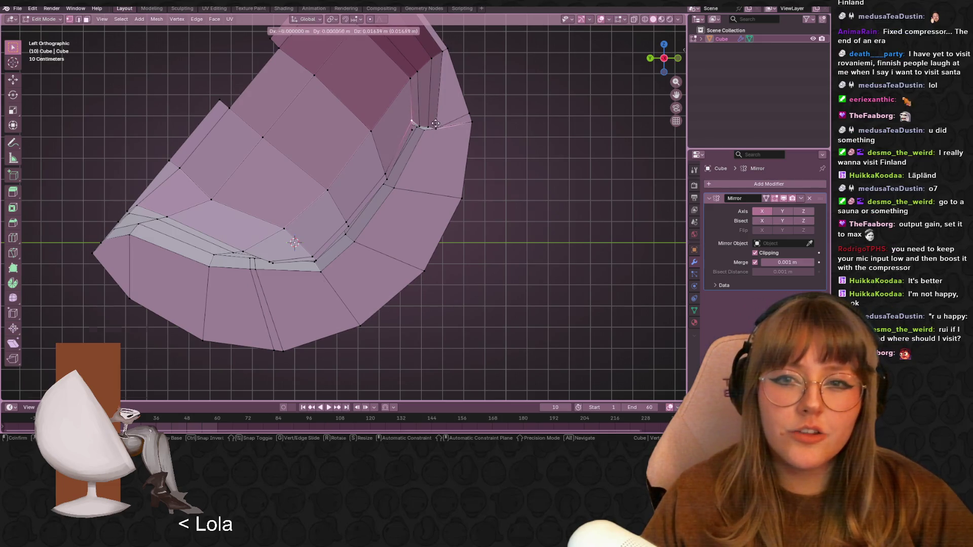
click(435, 124)
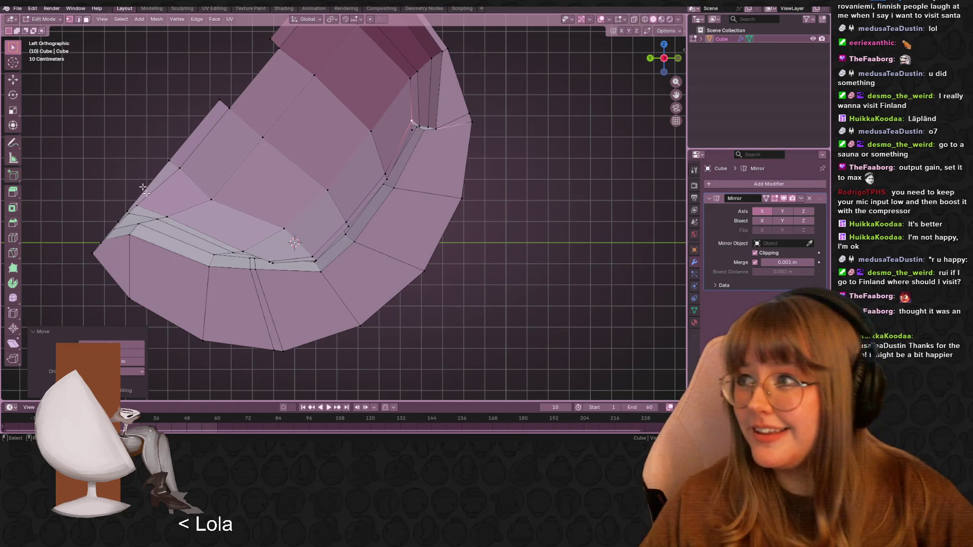
mouse_move(389, 251)
middle_down()
mouse_move(451, 141)
mouse_move(441, 187)
mouse_move(482, 156)
mouse_move(471, 182)
mouse_move(359, 137)
mouse_move(375, 132)
mouse_move(404, 152)
mouse_move(404, 111)
middle_up()
click(675, 64)
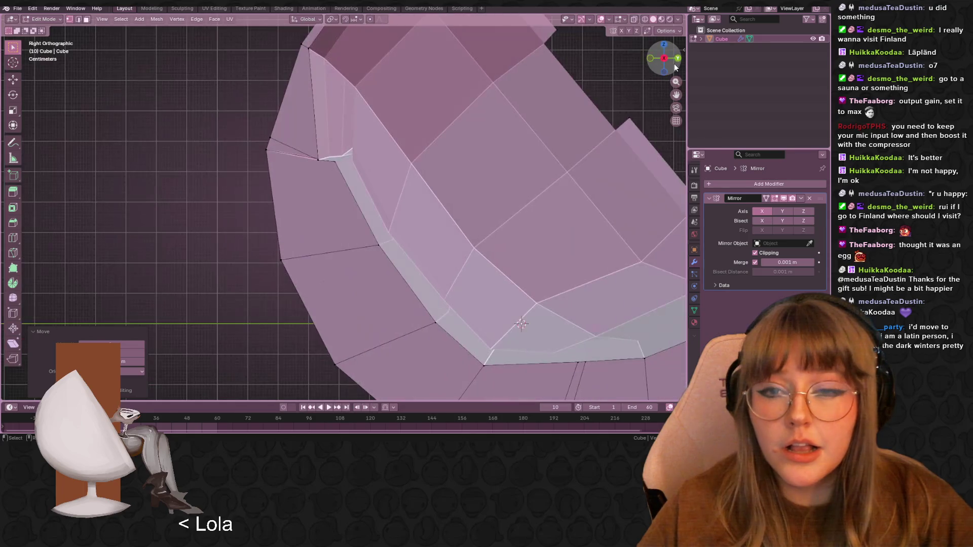
- In front view, shift the selected rim vertex slightly left
click(650, 58)
scroll(384, 135, up, 3)
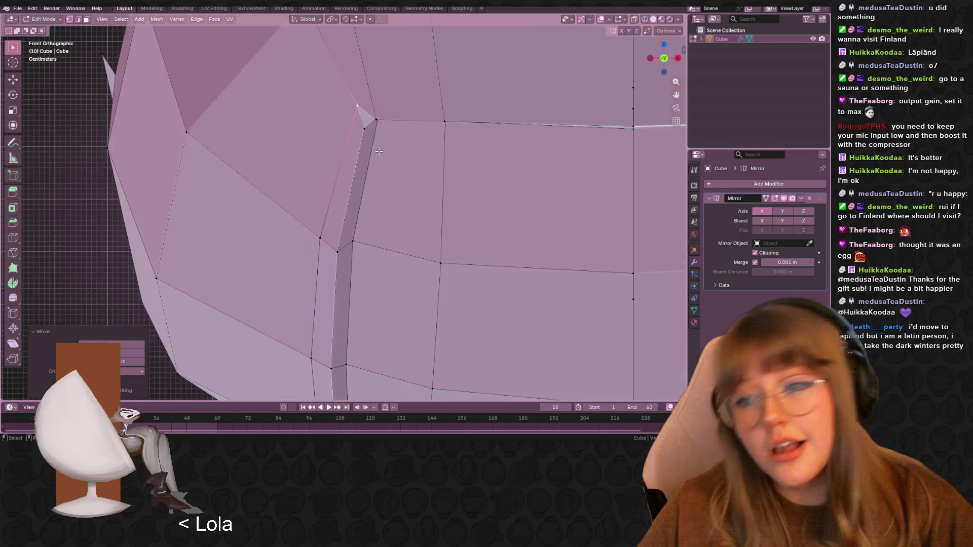
shift+middle_drag(385, 135, 353, 148)
key(g)
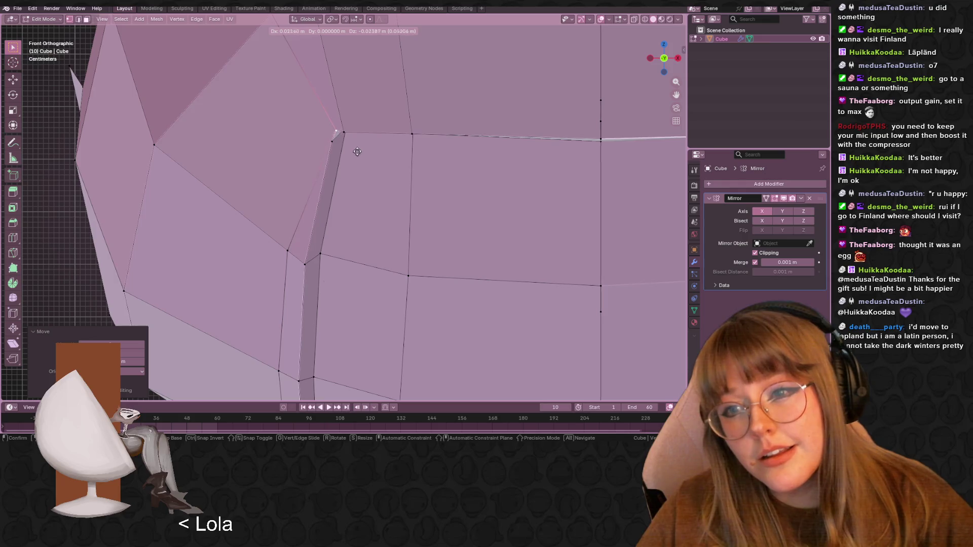
click(344, 149)
mouse_move(337, 137)
middle_down()
mouse_move(350, 126)
mouse_move(338, 123)
mouse_move(202, 204)
mouse_move(174, 202)
mouse_move(217, 153)
mouse_move(275, 187)
mouse_move(276, 202)
mouse_move(366, 129)
mouse_move(358, 124)
mouse_move(402, 82)
mouse_move(417, 106)
mouse_move(373, 141)
middle_up()
- In orthographic view, slide two inner rim strip vertices along their edges
shift+click(345, 114)
mouse_move(412, 204)
middle_down()
mouse_move(452, 206)
mouse_move(486, 168)
mouse_move(515, 172)
mouse_move(532, 198)
mouse_move(513, 182)
mouse_move(532, 178)
mouse_move(478, 258)
mouse_move(510, 207)
mouse_move(467, 148)
mouse_move(498, 253)
middle_up()
key(KP_5)
key(shift+v)
click(494, 191)
key(shift+v)
click(488, 189)
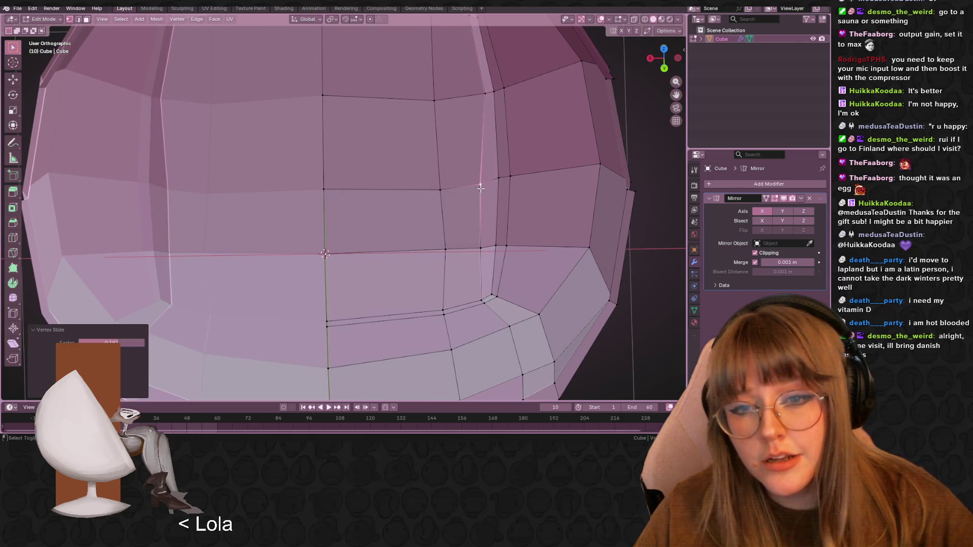
shift+scroll(485, 173, up, 2)
- Slide the rim's top vertex along its edge and reposition the recess top-corner vertex
click(485, 142)
key(shift+v)
click(474, 146)
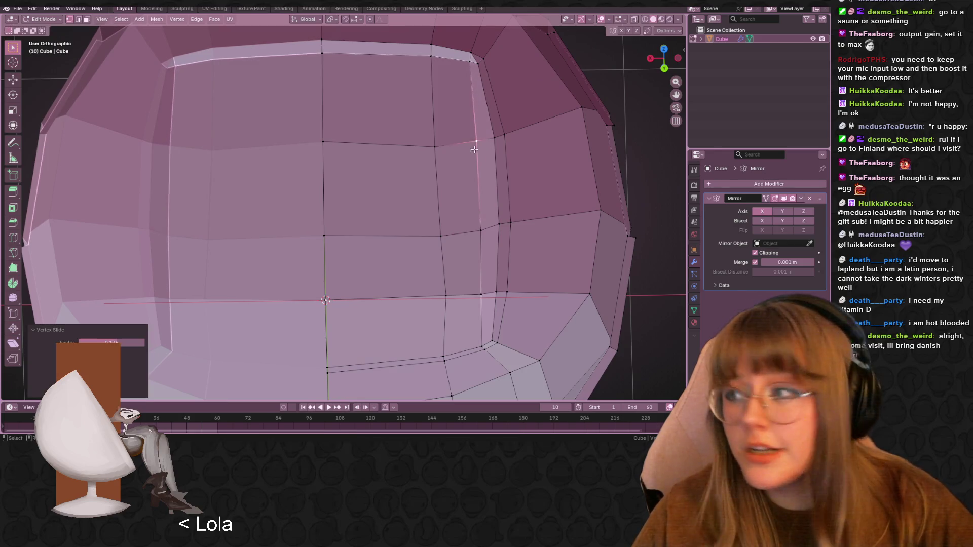
shift+scroll(500, 91, up, 1)
shift+scroll(488, 97, up, 1)
click(468, 104)
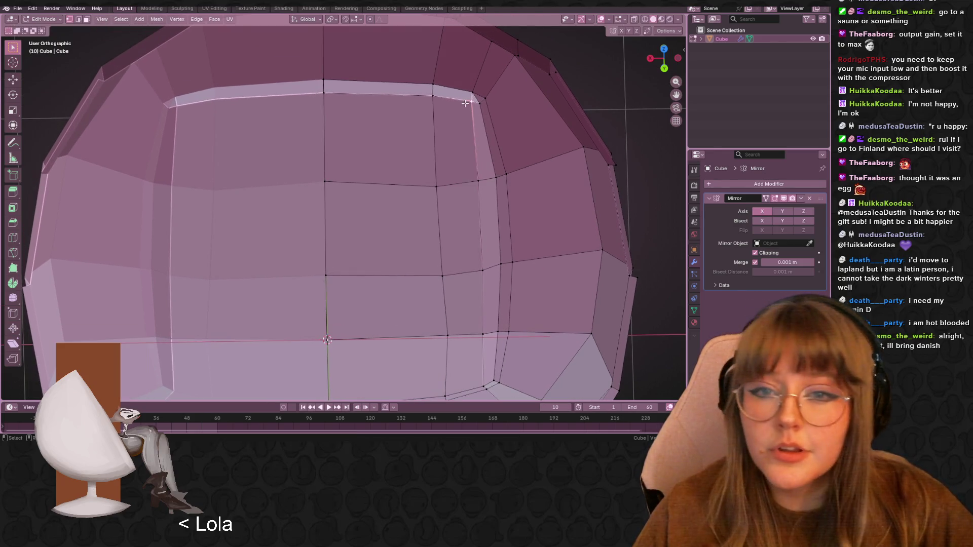
key(g)
click(468, 104)
- Slide the top-edge vertices and place the top-centre vertex onto the top edge
click(434, 96)
key(shift+v)
click(315, 95)
click(315, 96)
key(shift+v)
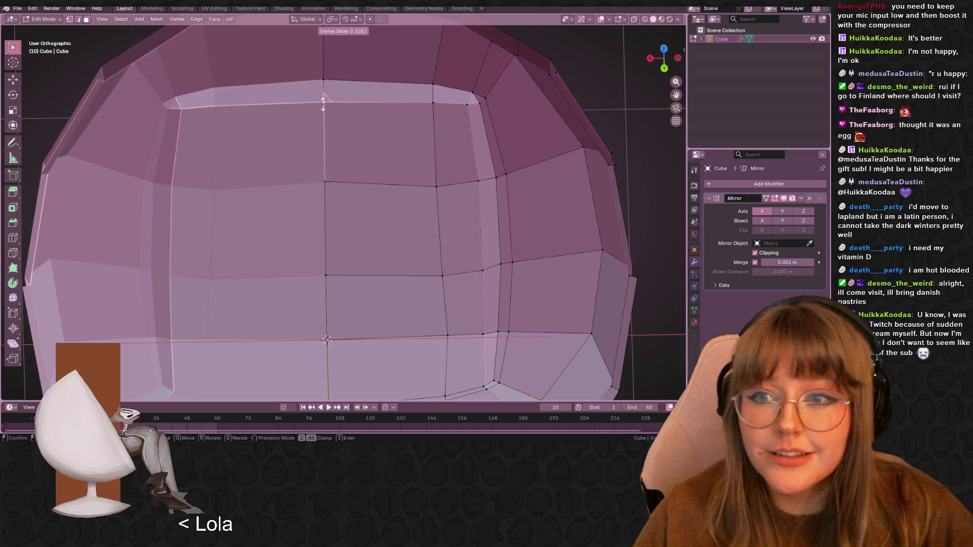
click(326, 100)
scroll(356, 111, up, 3)
key(g)
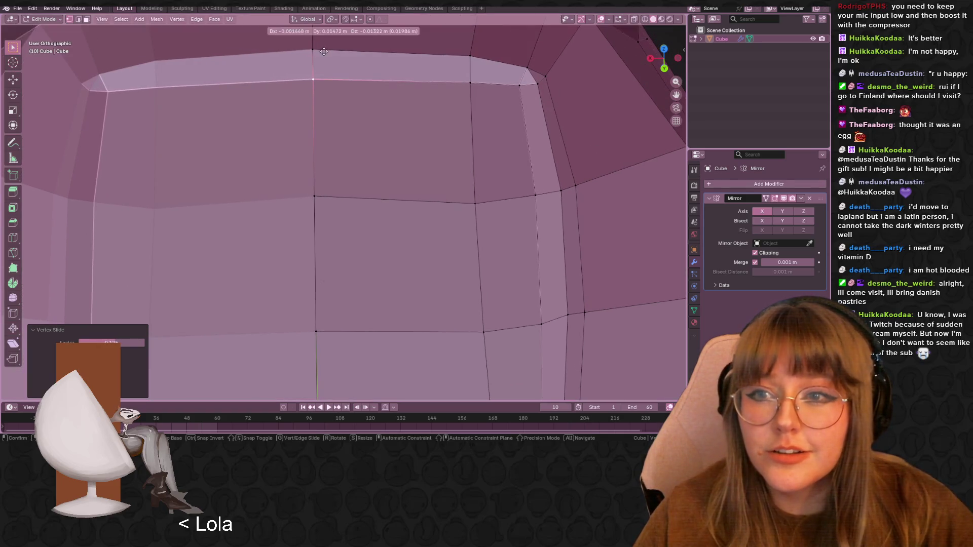
click(486, 90)
- Move two vertices lower on the rim into new positions
click(535, 194)
key(g)
shift+middle_drag(570, 221, 550, 134)
click(557, 171)
click(521, 235)
key(g)
click(537, 274)
shift+middle_drag(537, 274, 528, 162)
- Frame the corner vertices and slide one along its edge to a new position
scroll(507, 204, down, 1)
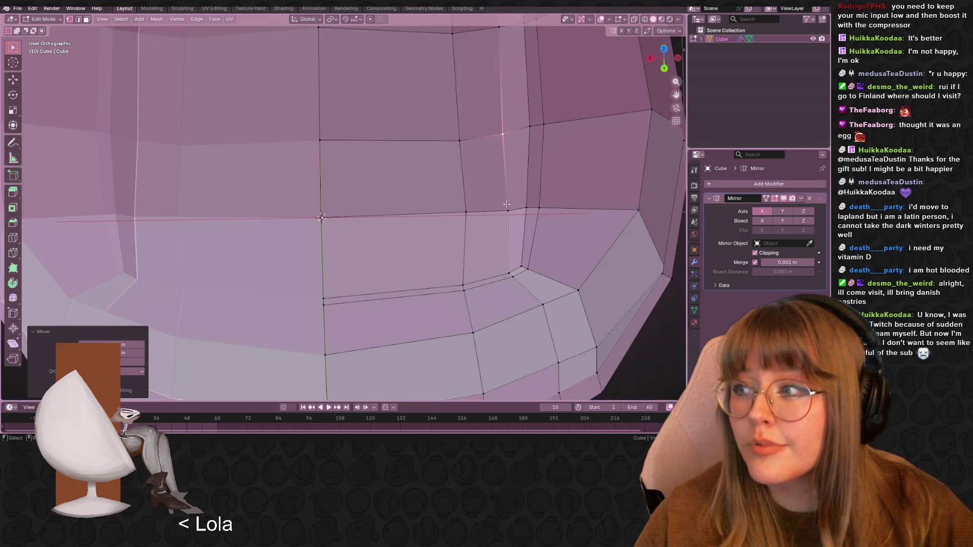
scroll(506, 206, down, 1)
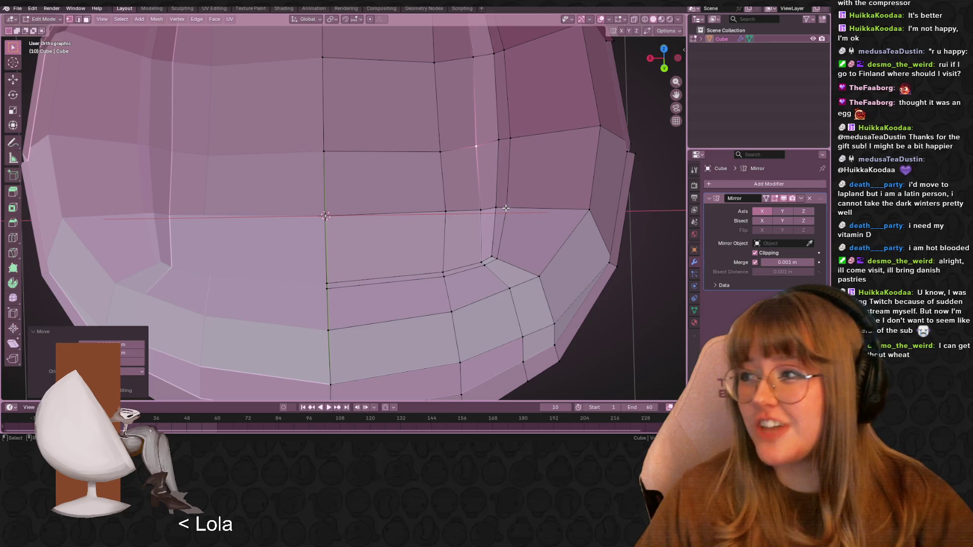
scroll(489, 228, up, 1)
shift+middle_drag(486, 233, 498, 217)
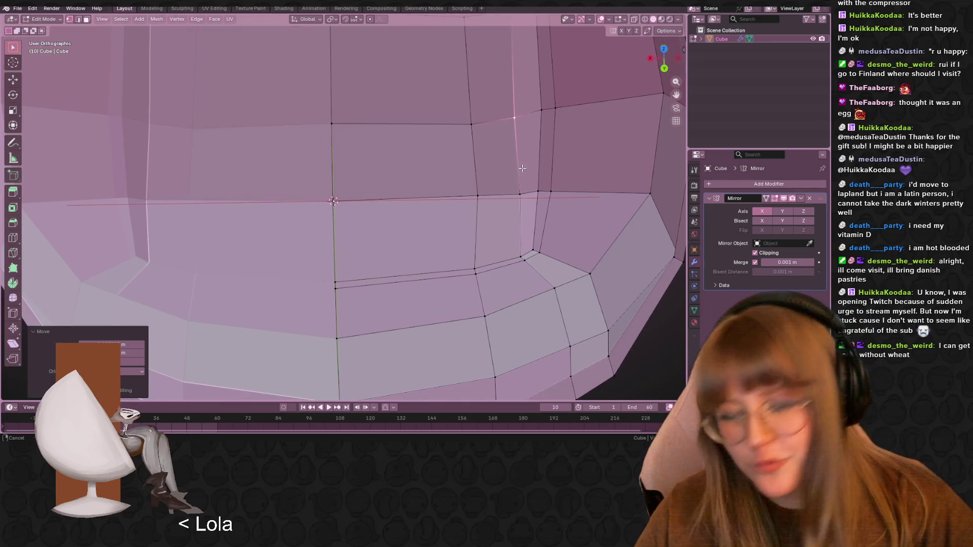
key(g)
click(524, 213)
key(g)
key(g)
click(515, 248)
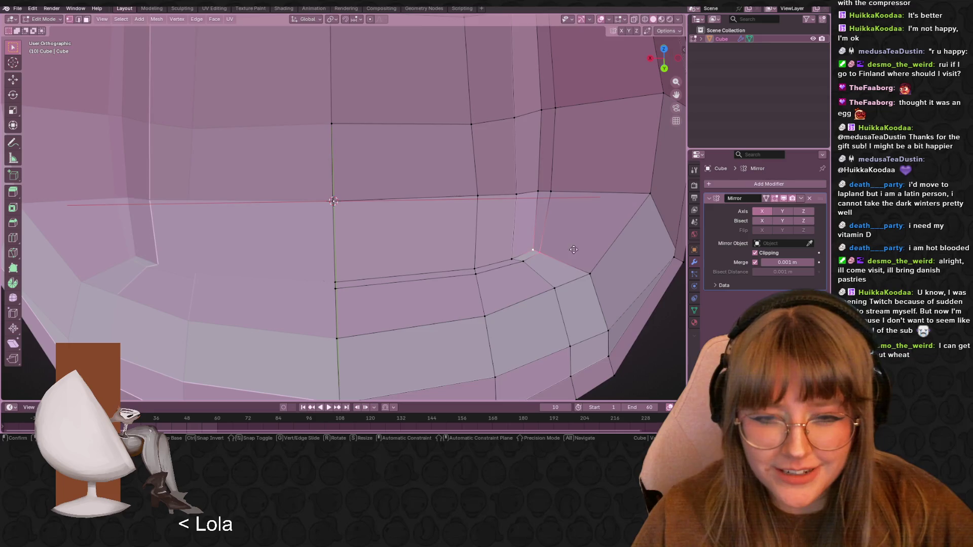
- Slide and nudge the seat recess corner vertex, then zoom out to see the whole ring
click(590, 274)
shift+middle_drag(604, 276, 592, 274)
key(g)
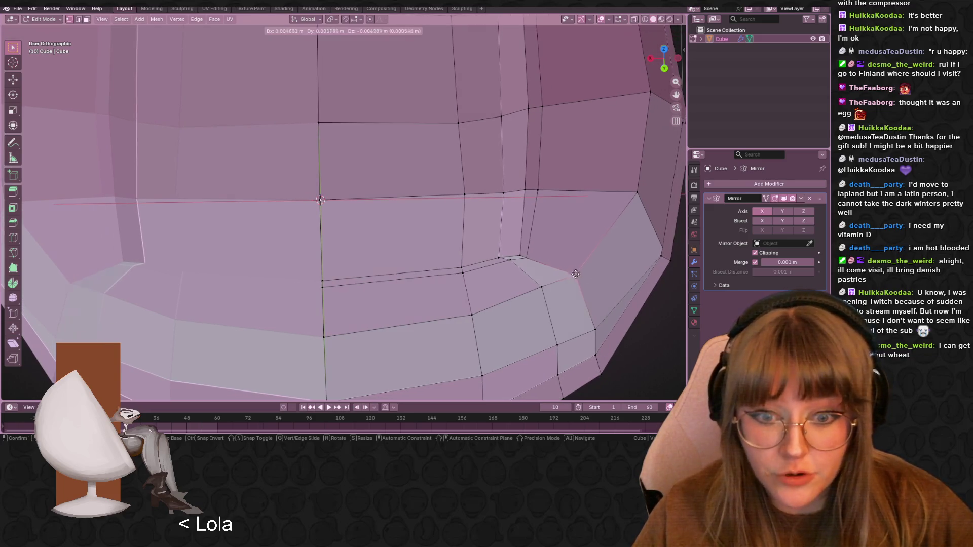
key(g)
click(579, 286)
key(g)
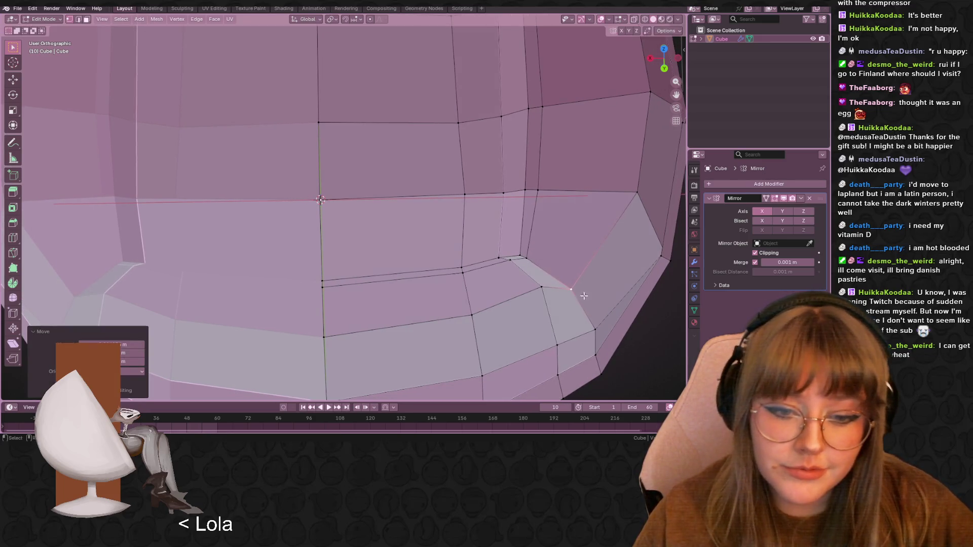
click(611, 288)
scroll(615, 286, down, 5)
mouse_move(615, 286)
middle_down()
mouse_move(485, 260)
mouse_move(568, 264)
mouse_move(441, 106)
middle_up()
scroll(460, 94, up, 6)
- Try moving the selected vertices 5 m along X, then cancel the stretch
scroll(644, 243, down, 6)
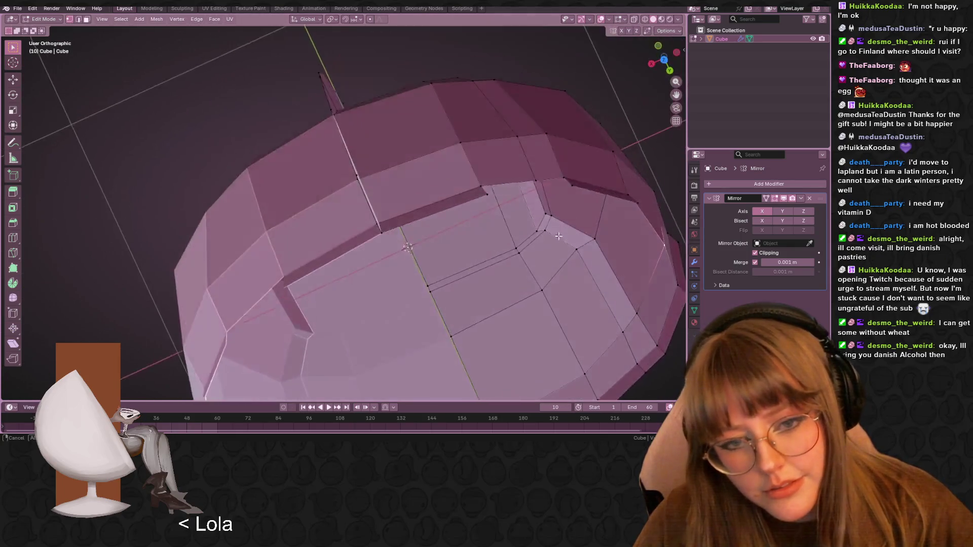
middle_drag(645, 242, 577, 286)
key(g)
key(x)
key(5)
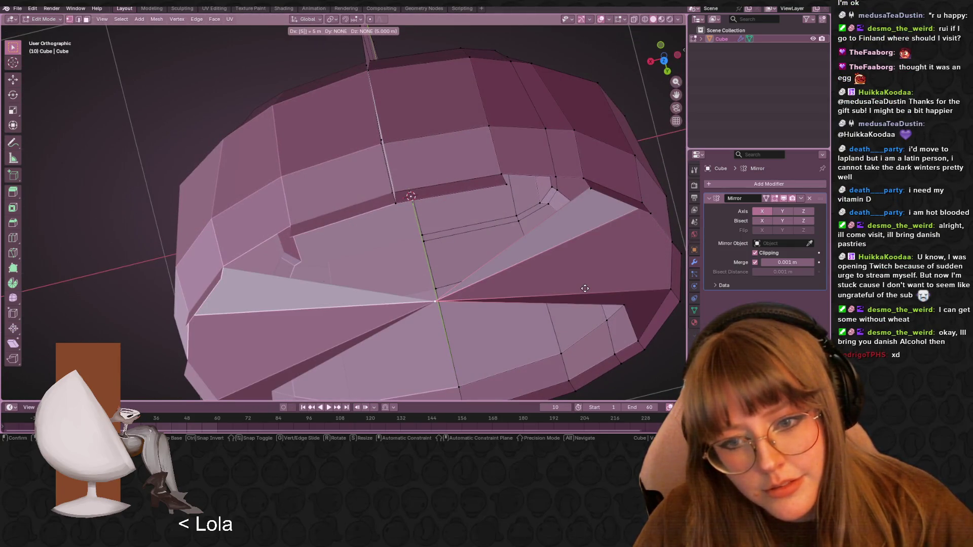
key(Escape)
- From a low close angle on the seat, reposition the selected vertices twice
scroll(583, 303, up, 2)
mouse_move(582, 303)
middle_down()
mouse_move(507, 304)
mouse_move(537, 269)
mouse_move(473, 265)
mouse_move(463, 279)
mouse_move(512, 213)
mouse_move(547, 126)
mouse_move(504, 98)
mouse_move(562, 77)
mouse_move(591, 82)
mouse_move(522, 117)
middle_up()
key(g)
click(472, 273)
key(g)
click(519, 198)
scroll(487, 132, up, 4)
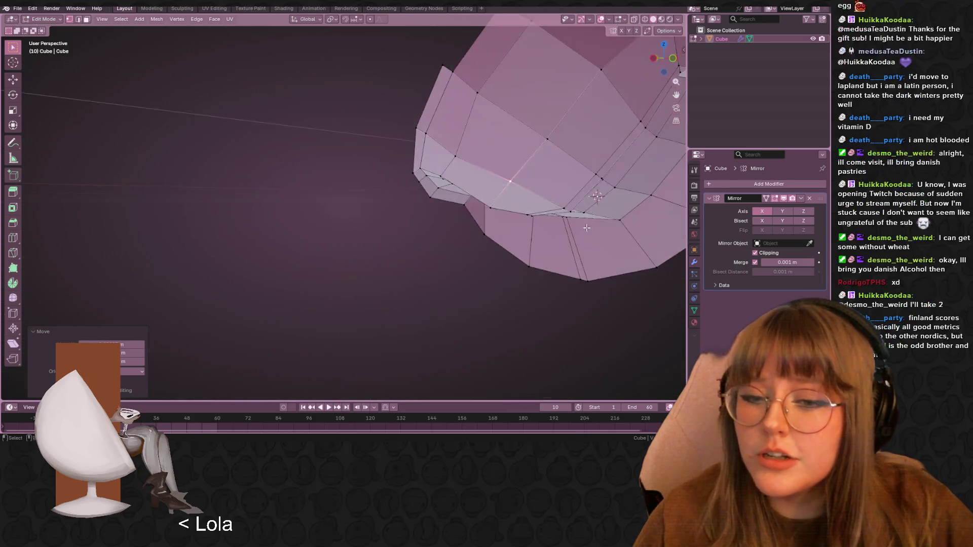
- Switch to Left Orthographic view and clear the trial rim selection
drag(383, 171, 527, 303)
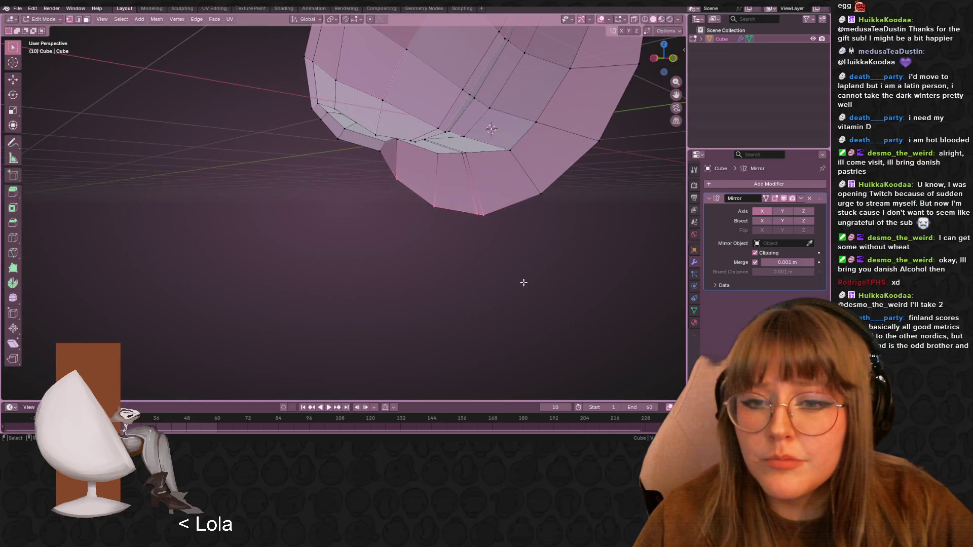
mouse_move(167, 127)
middle_down()
mouse_move(231, 217)
mouse_move(445, 264)
middle_up()
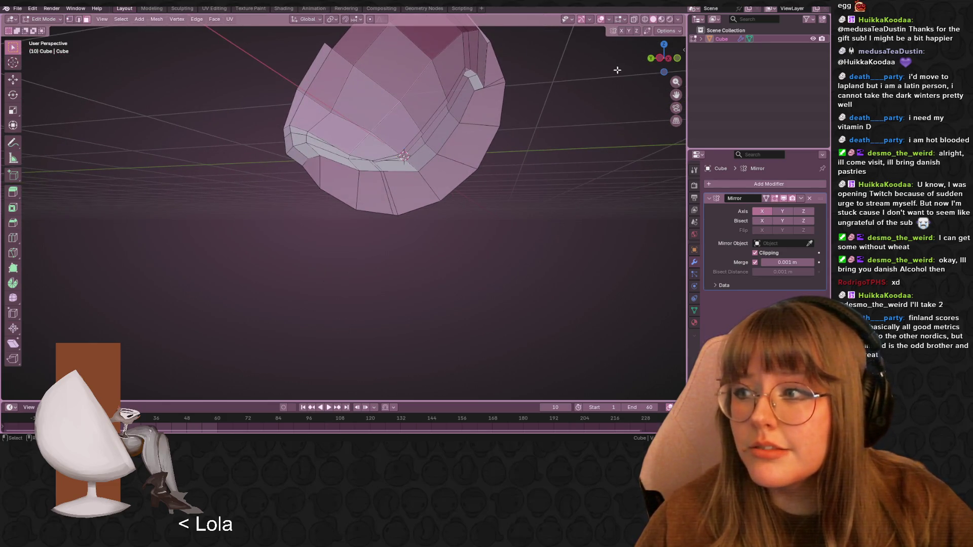
click(660, 58)
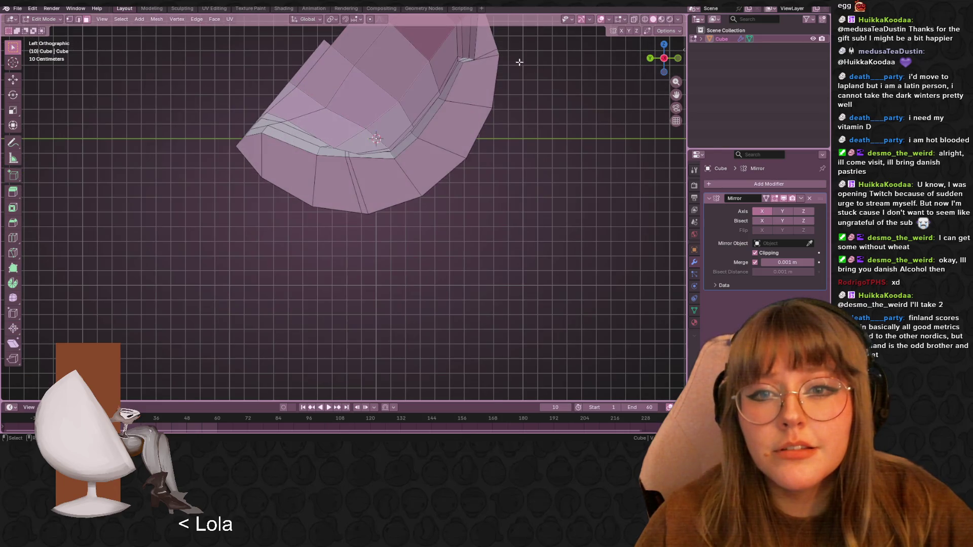
click(490, 90)
shift+drag(501, 97, 443, 201)
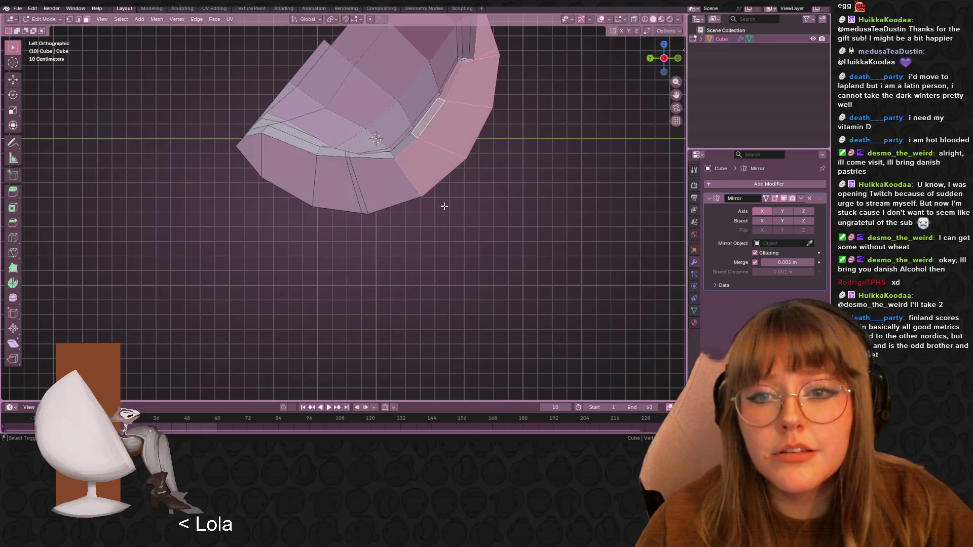
click(479, 201)
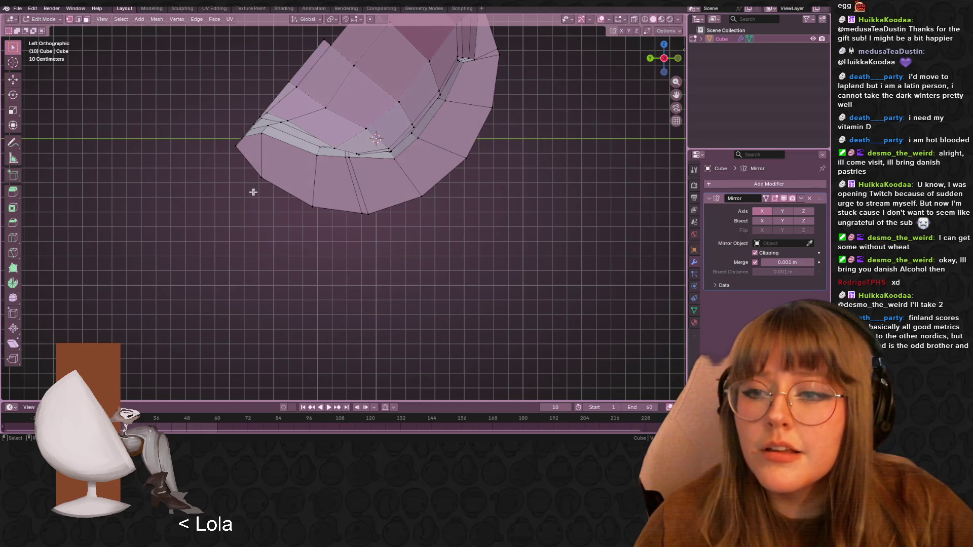
- In face select mode, select six lower rim faces and two top-right rim faces
click(87, 20)
click(252, 172)
shift+click(277, 168)
shift+click(336, 189)
shift+click(360, 192)
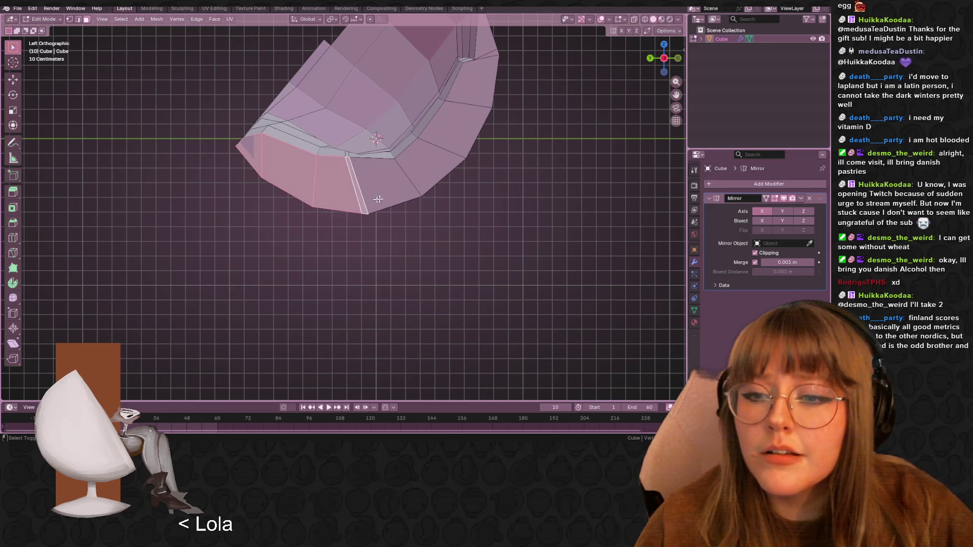
shift+click(390, 180)
shift+click(436, 163)
shift+click(494, 62)
shift+click(496, 52)
- Delete the selected rim faces and leave Edit Mode to view the mirrored opening
key(x)
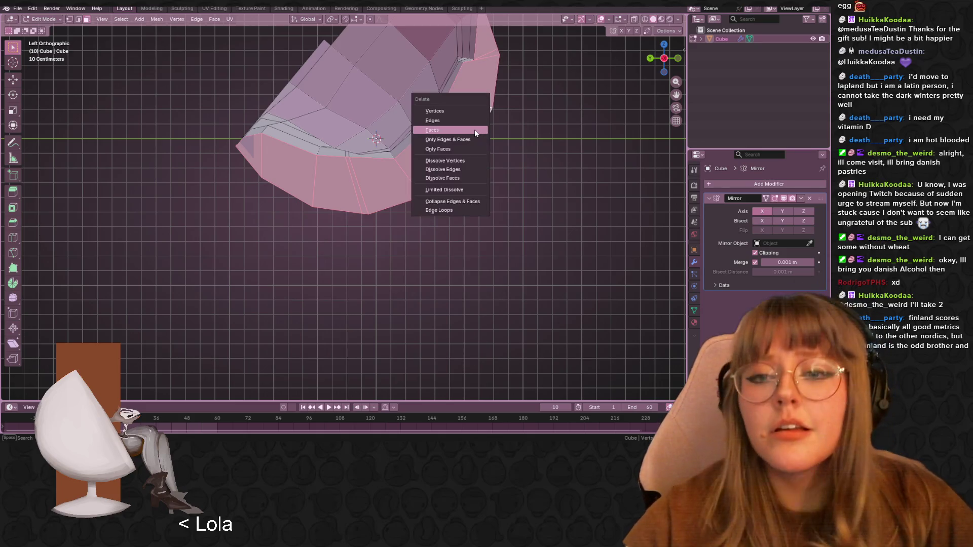
click(476, 130)
mouse_move(475, 133)
middle_down()
mouse_move(480, 109)
mouse_move(491, 130)
mouse_move(543, 166)
mouse_move(488, 78)
mouse_move(435, 32)
mouse_move(294, 116)
mouse_move(233, 106)
mouse_move(199, 119)
mouse_move(446, 215)
mouse_move(456, 182)
mouse_move(240, 60)
middle_up()
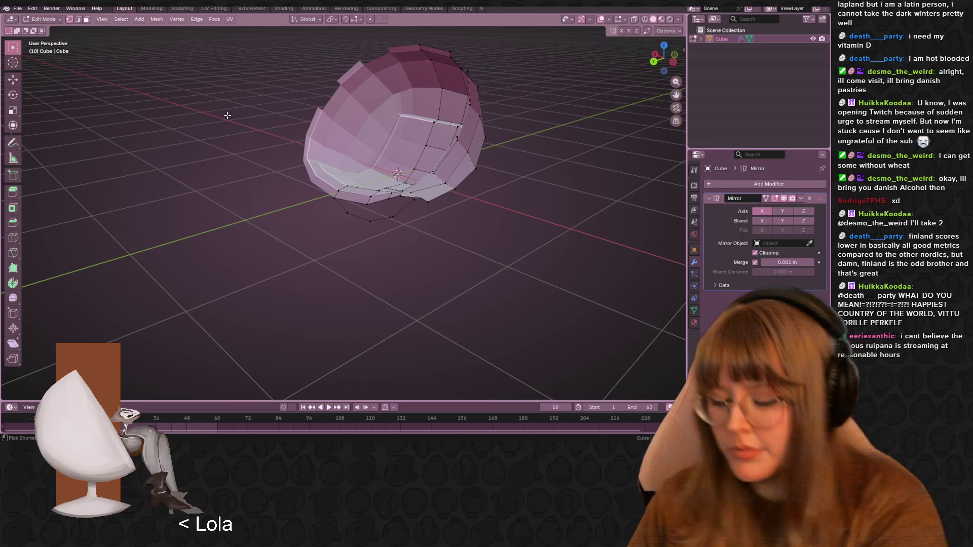
mouse_move(227, 116)
middle_down()
mouse_move(449, 116)
mouse_move(397, 224)
middle_up()
key(Tab)
key(Tab)
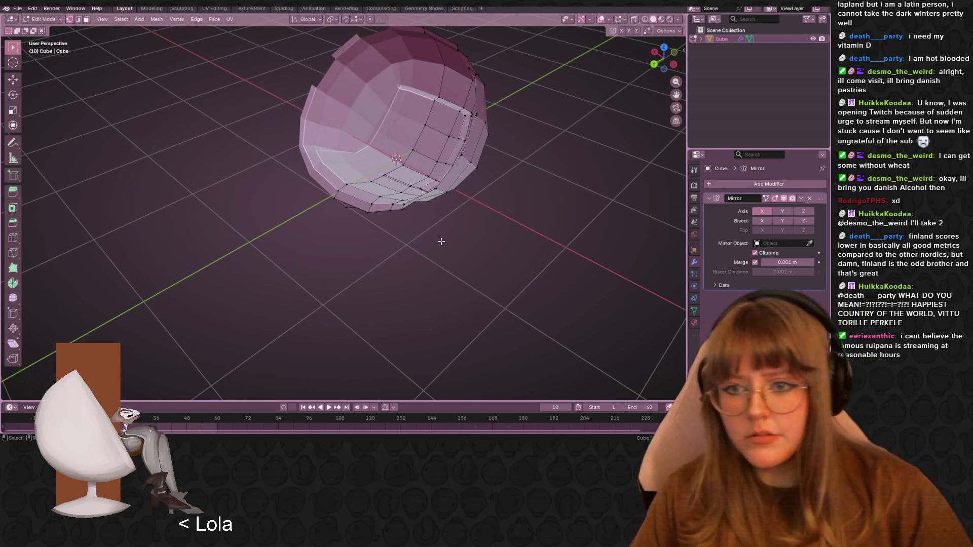
middle_drag(391, 214, 495, 245)
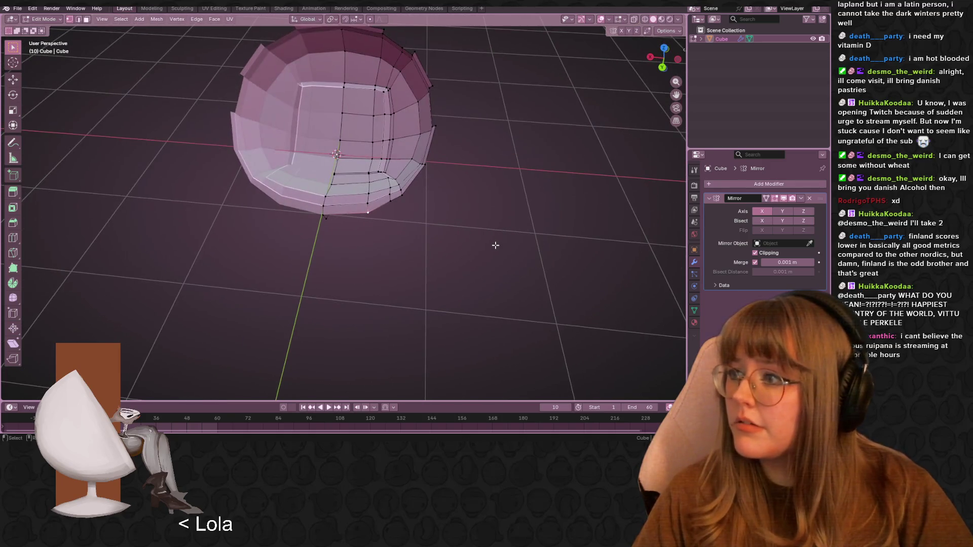